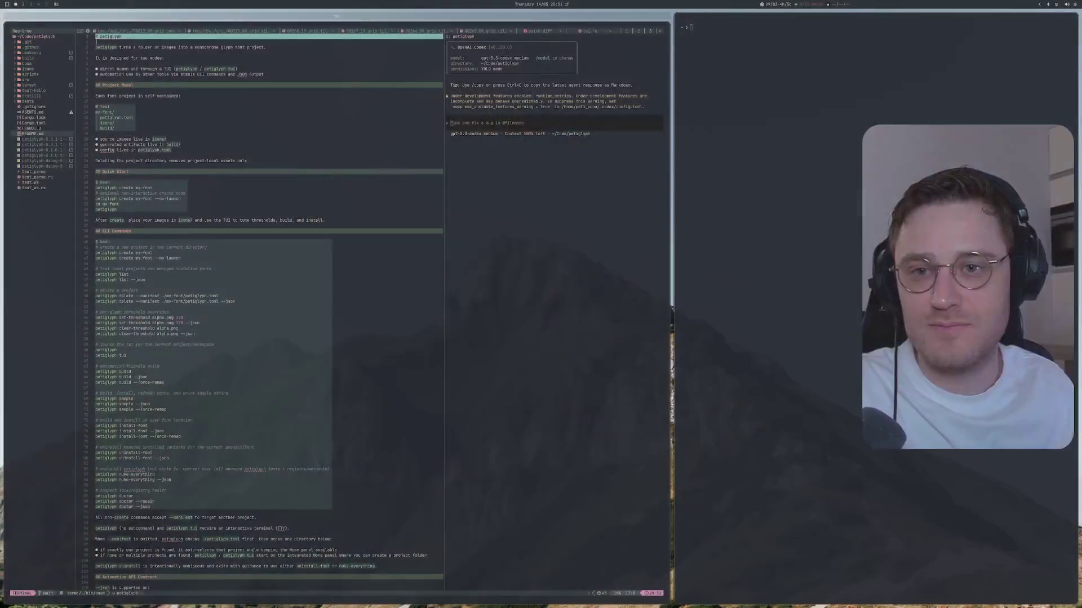
Switch from the Neovim README to the Vivaldi window showing the Start Page.
{"action": "key", "text": "alt+Tab"}
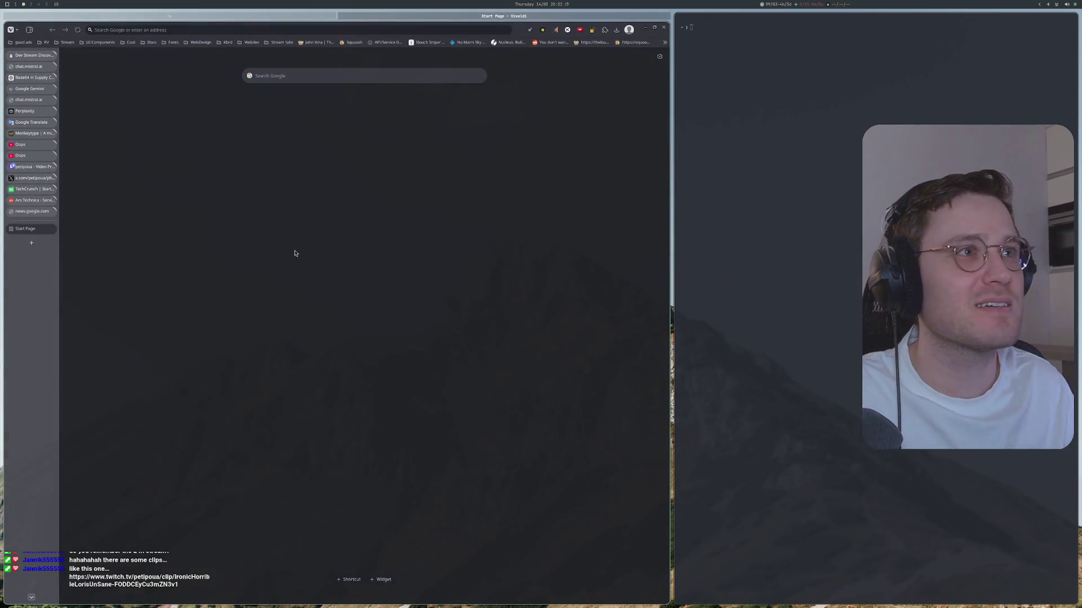
Open the chat's Twitch clip link in a new tab, unmuted at about 47% volume.
{"action": "key", "text": "ctrl+t"}
{"action": "type", "text": "https://www.twitch.tv/petipoua/clip/IronicHorribleLorisUnSane-FODDCEyCu3mZN3v1"}
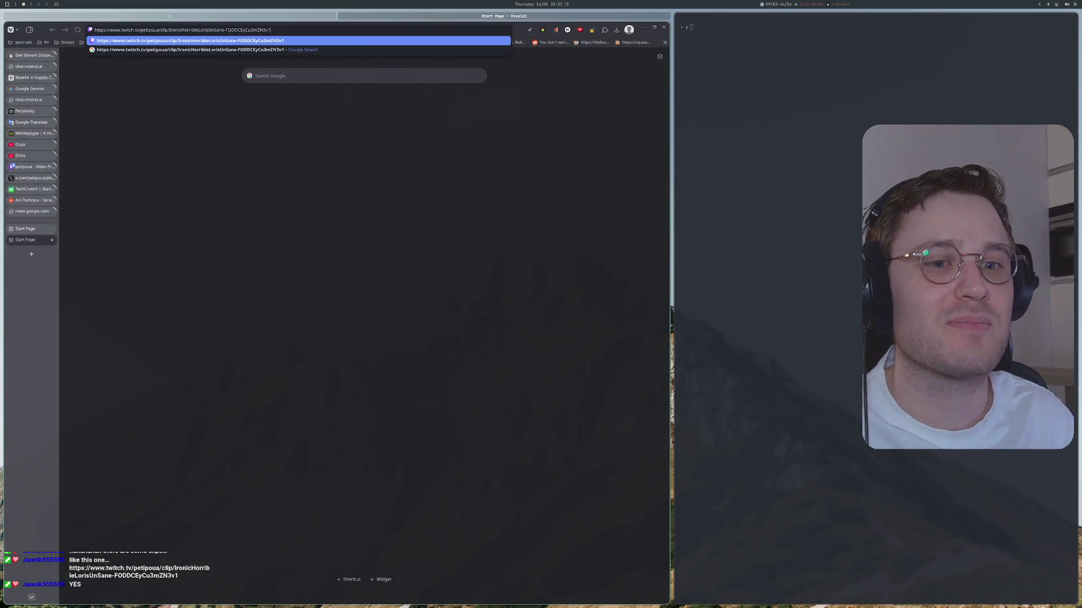
{"action": "key", "text": "Return"}
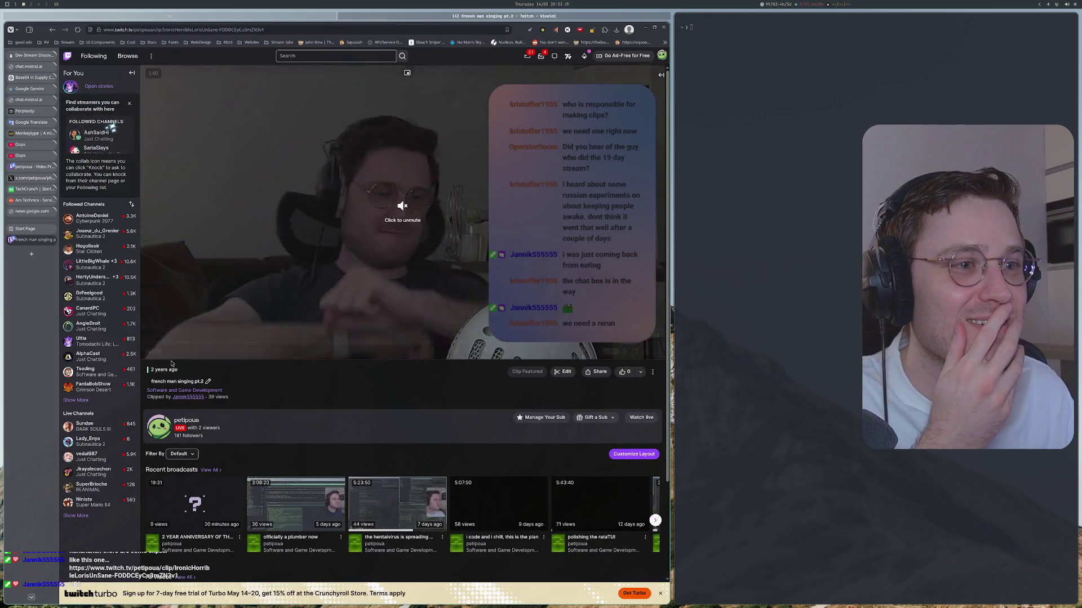
{"action": "left_click", "coordinate": [401, 205]}
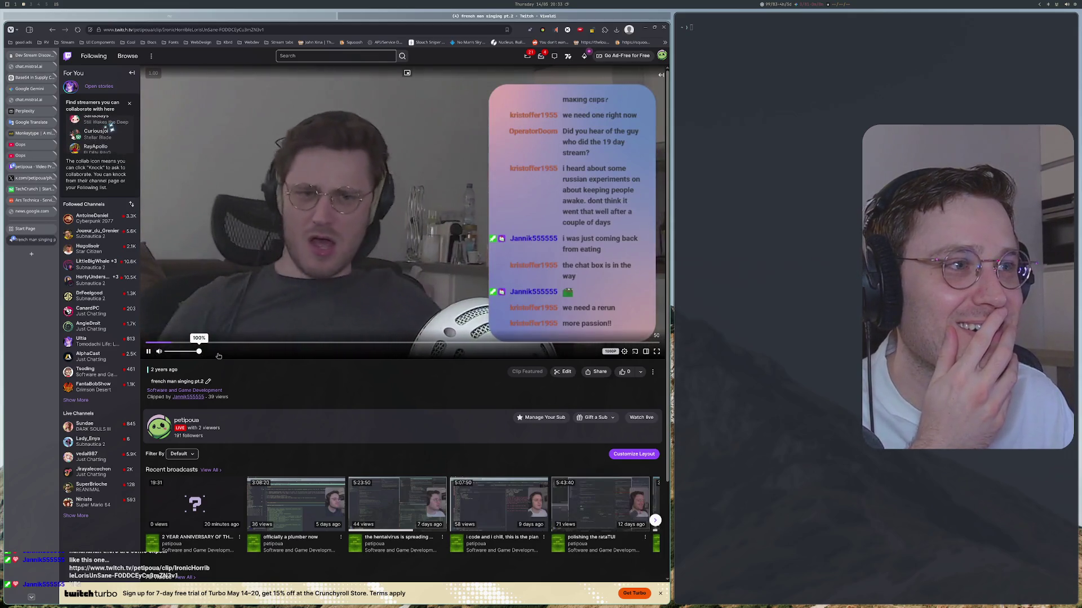
{"action": "left_click_drag", "start_coordinate": [202, 354], "coordinate": [183, 356]}
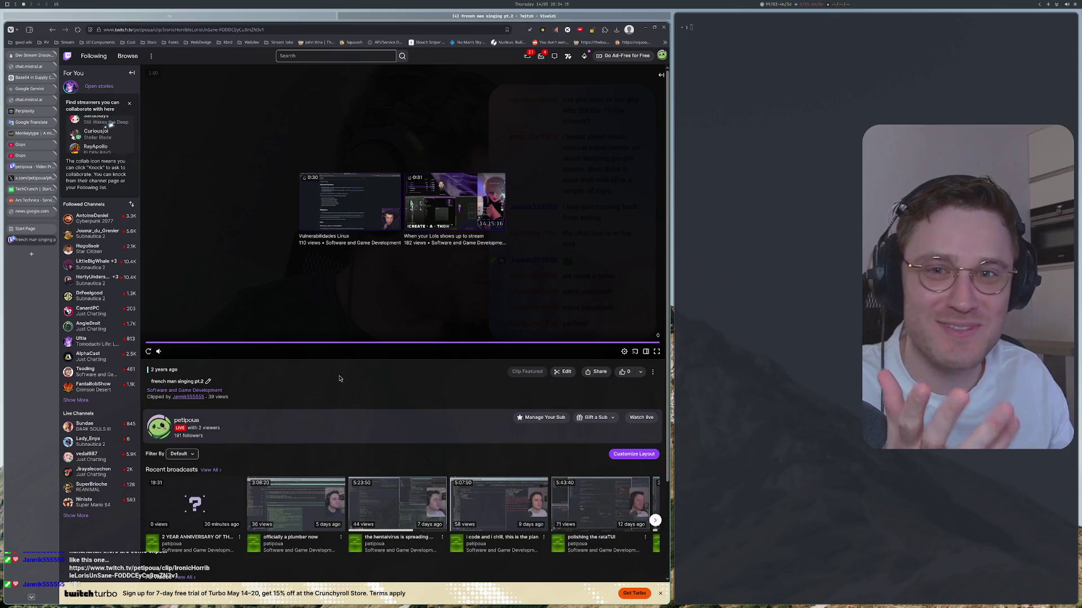
Scroll the clip page, then open and close the like options.
{"action": "scroll", "coordinate": [338, 376], "scroll_direction": "down", "scroll_amount": 1}
{"action": "scroll", "coordinate": [338, 375], "scroll_direction": "up", "scroll_amount": 1}
{"action": "left_click", "coordinate": [642, 372]}
{"action": "left_click", "coordinate": [642, 373]}
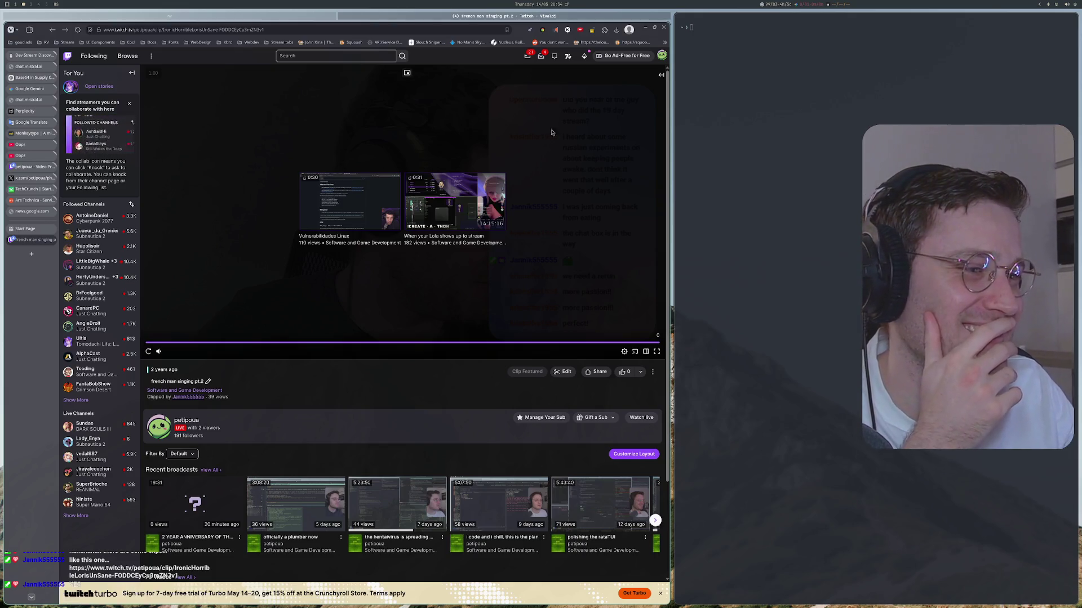
Return to the petiglyph README and open a terminal split below it with cargo typed.
{"action": "key", "text": "super+Left"}
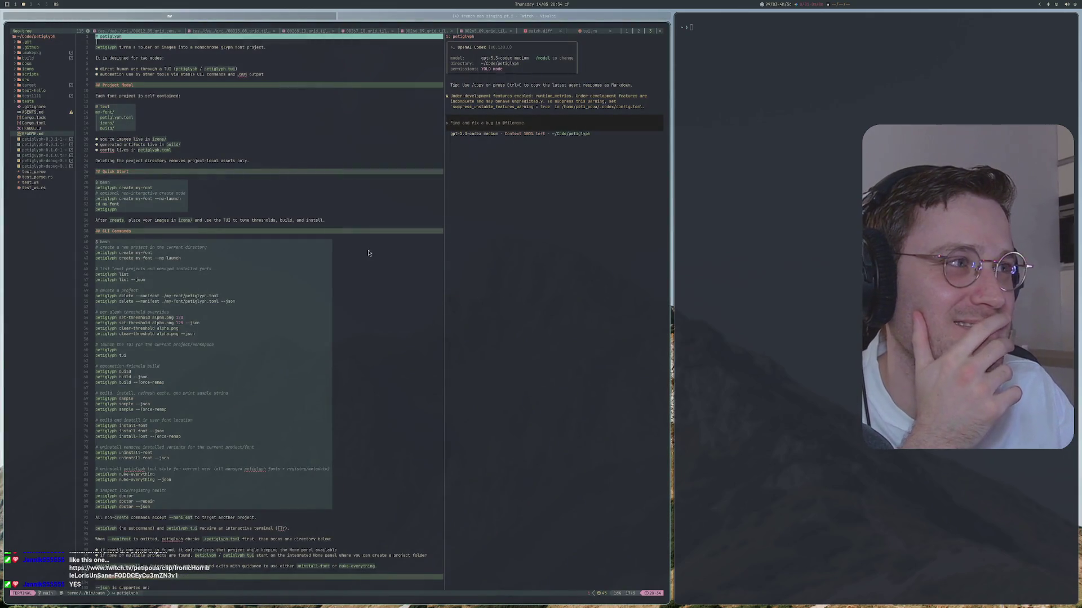
{"action": "left_click", "coordinate": [443, 274]}
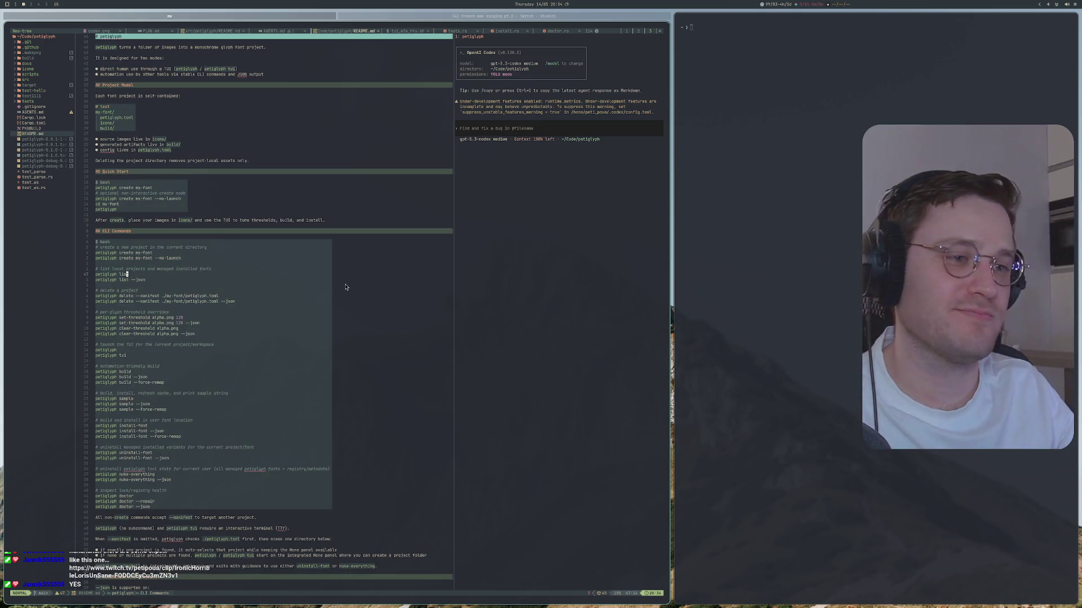
{"action": "key", "text": "space"}
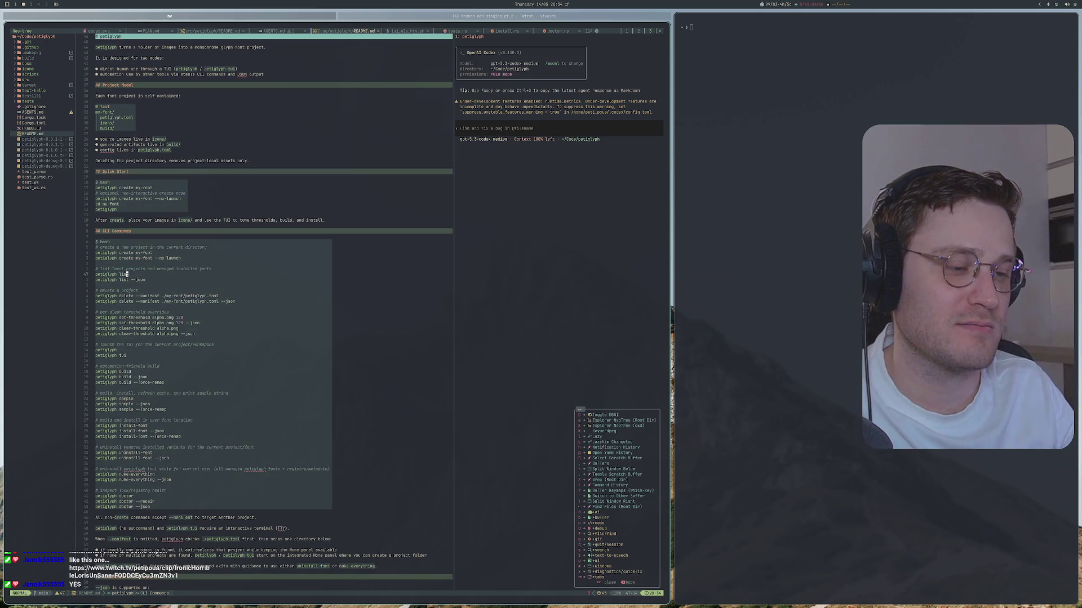
{"action": "key", "text": "w"}
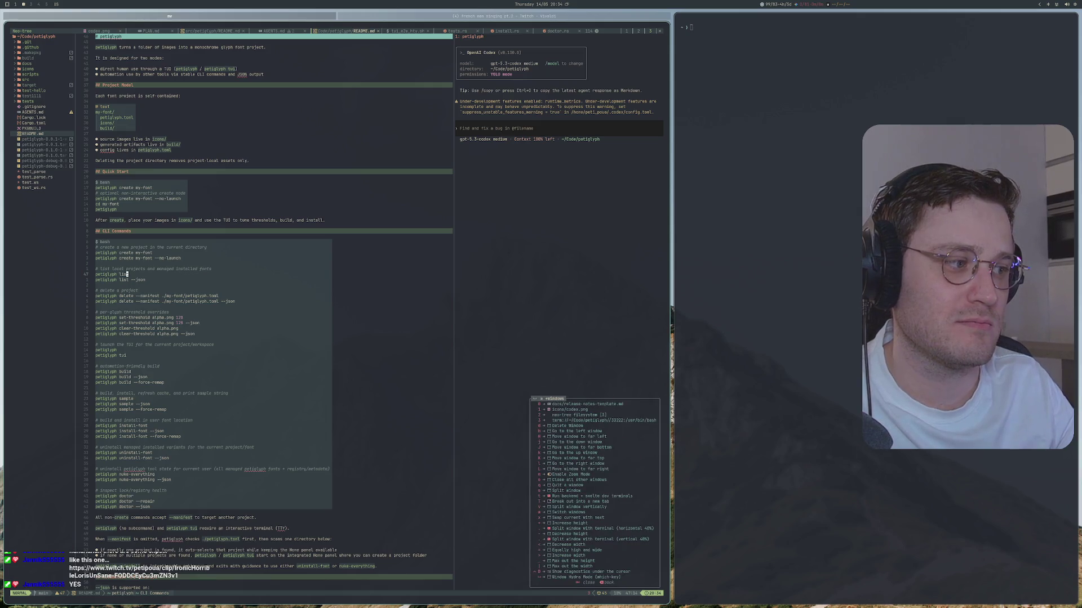
{"action": "key", "text": "comma"}
{"action": "type", "text": "cargo"}
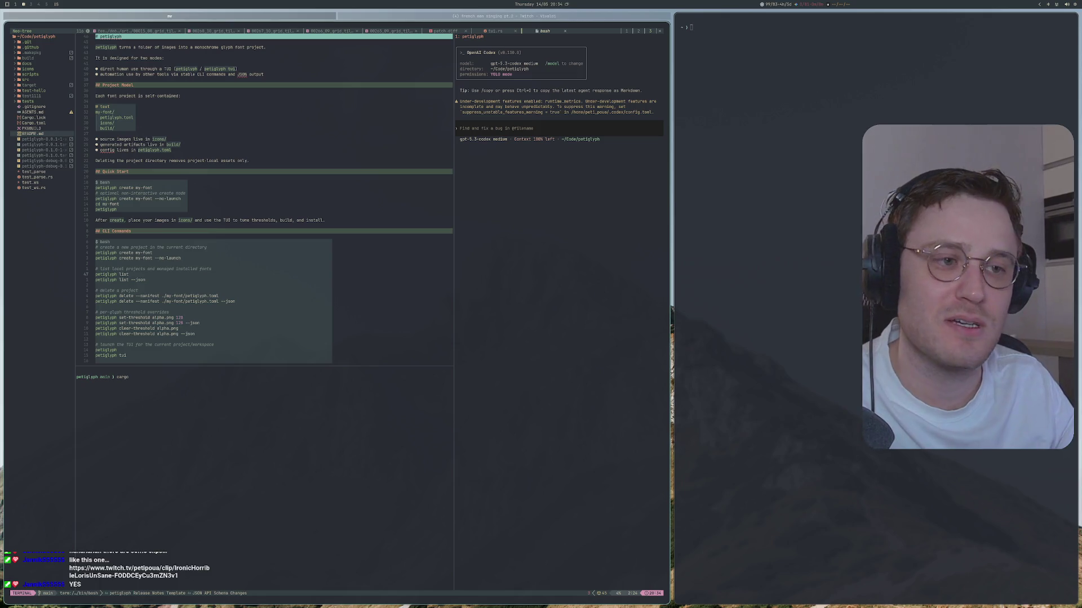
Run cargo run to build and launch the petiglyph TUI.
{"action": "type", "text": "run"}
{"action": "key", "text": "Return"}
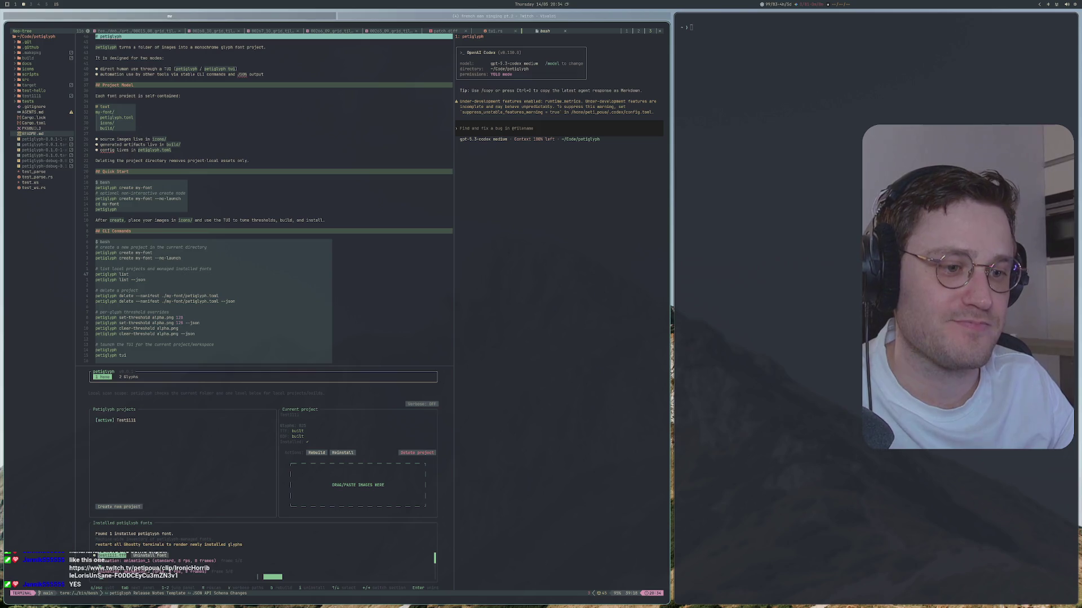
{"action": "right_click", "coordinate": [342, 287]}
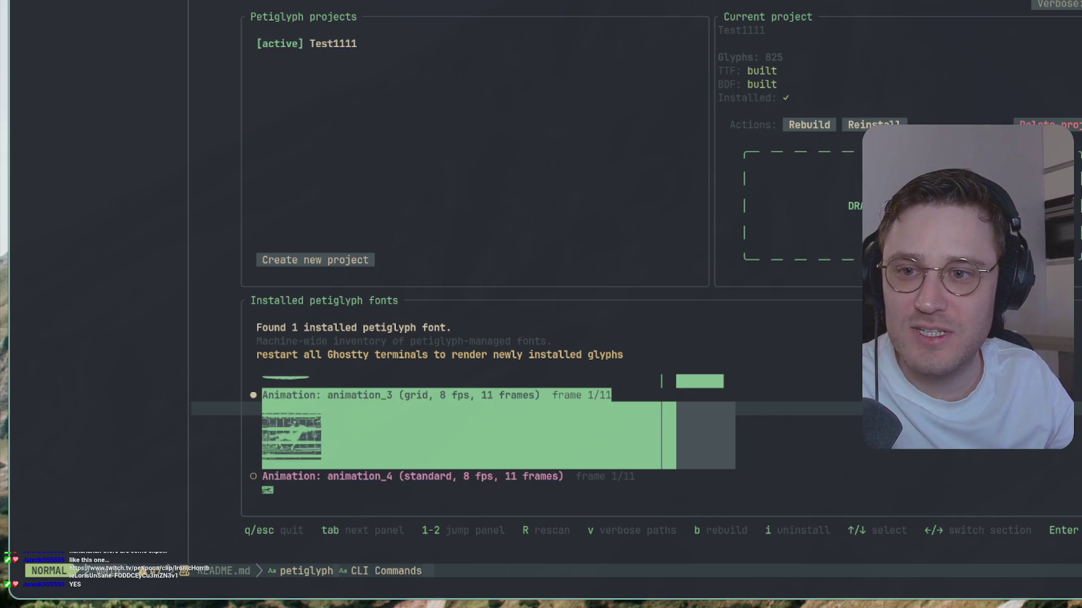
{"action": "key", "text": "i"}
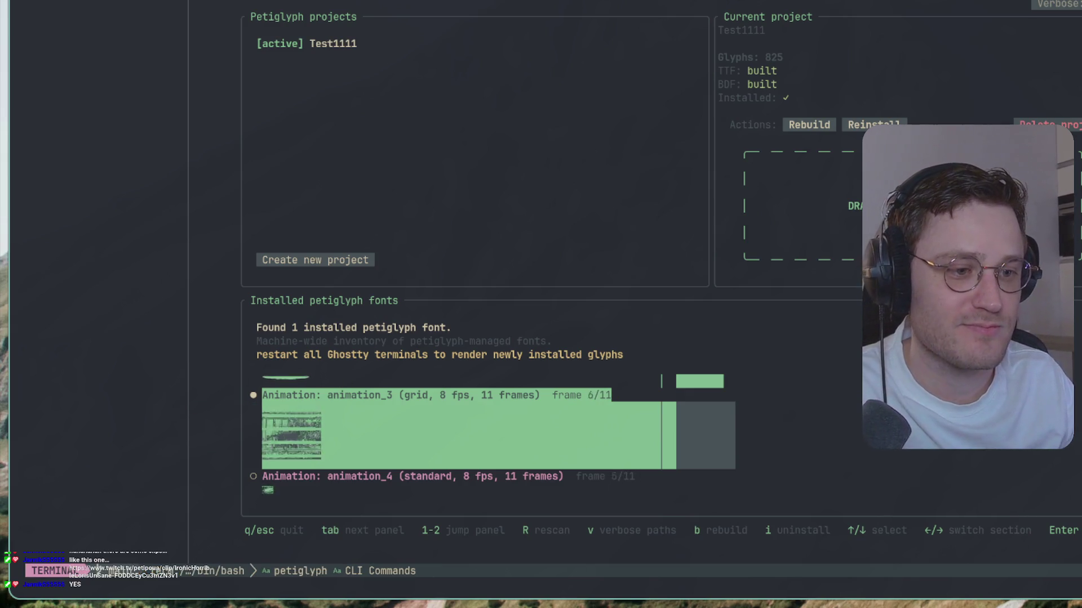
{"action": "key", "text": "Down"}
{"action": "key", "text": "Up"}
{"action": "key", "text": "Up"}
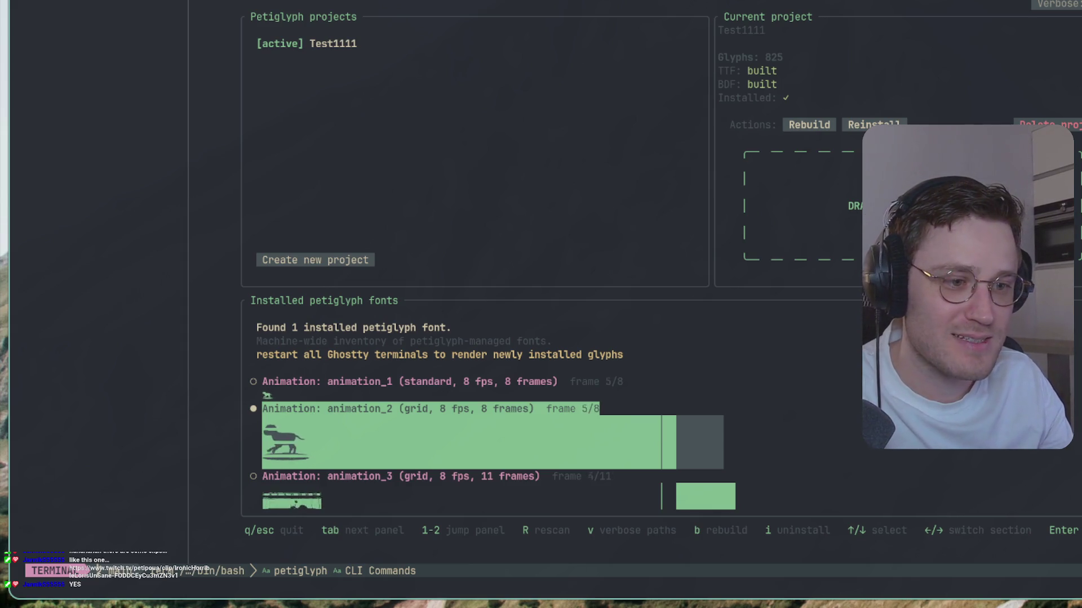
{"action": "key", "text": "Down"}
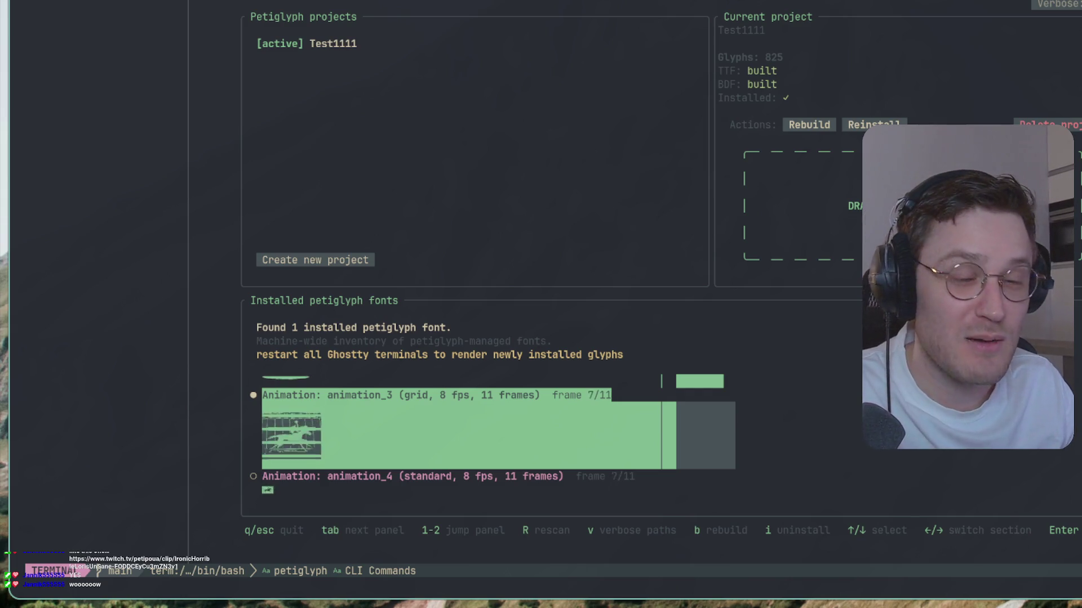
{"action": "key", "text": "Down"}
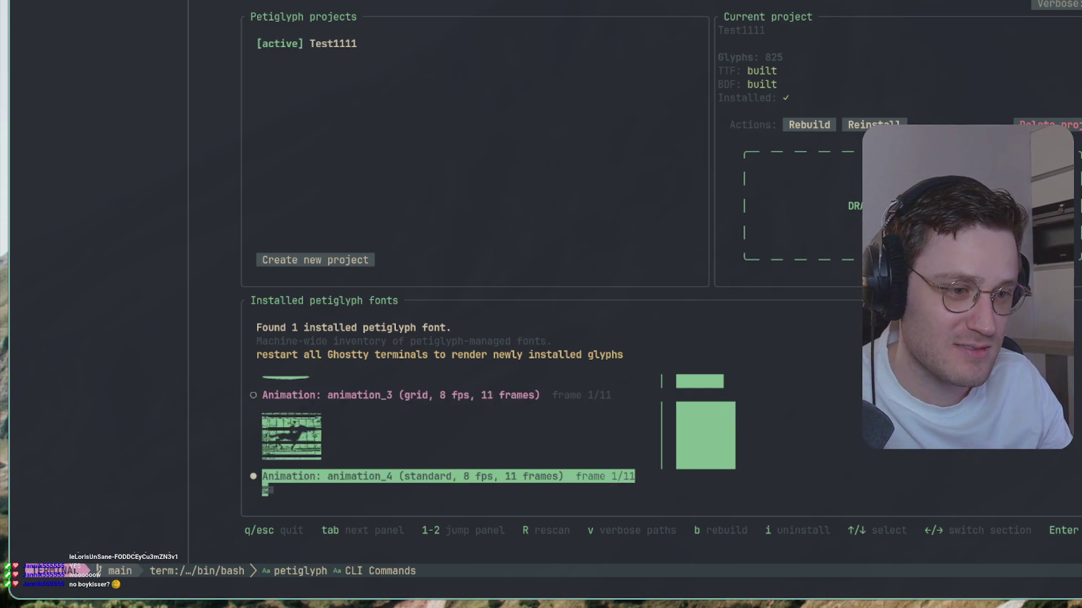
{"action": "key", "text": "Up"}
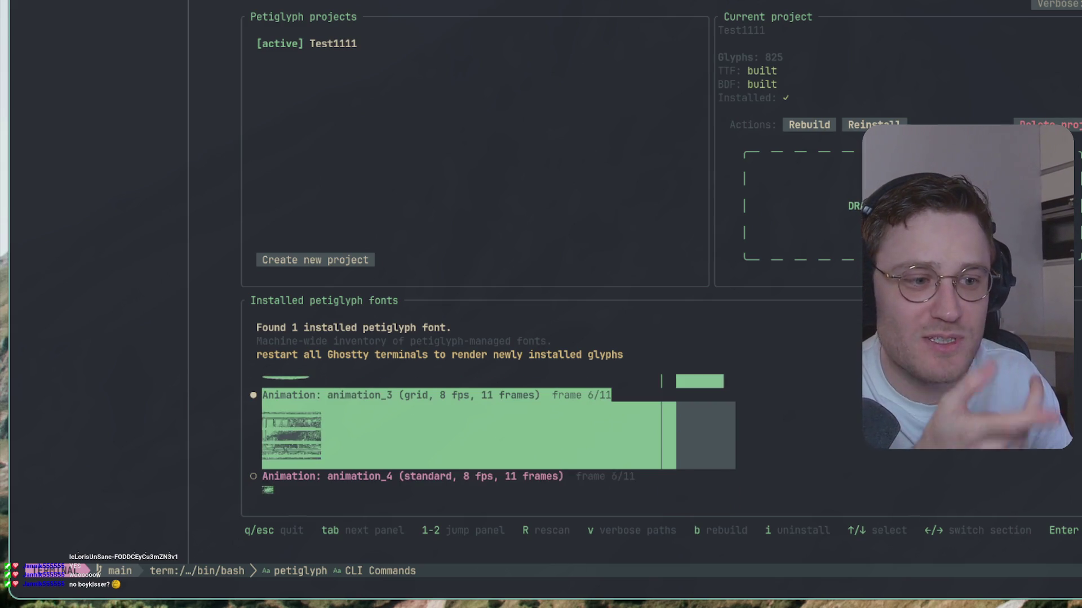
{"action": "key", "text": "Up"}
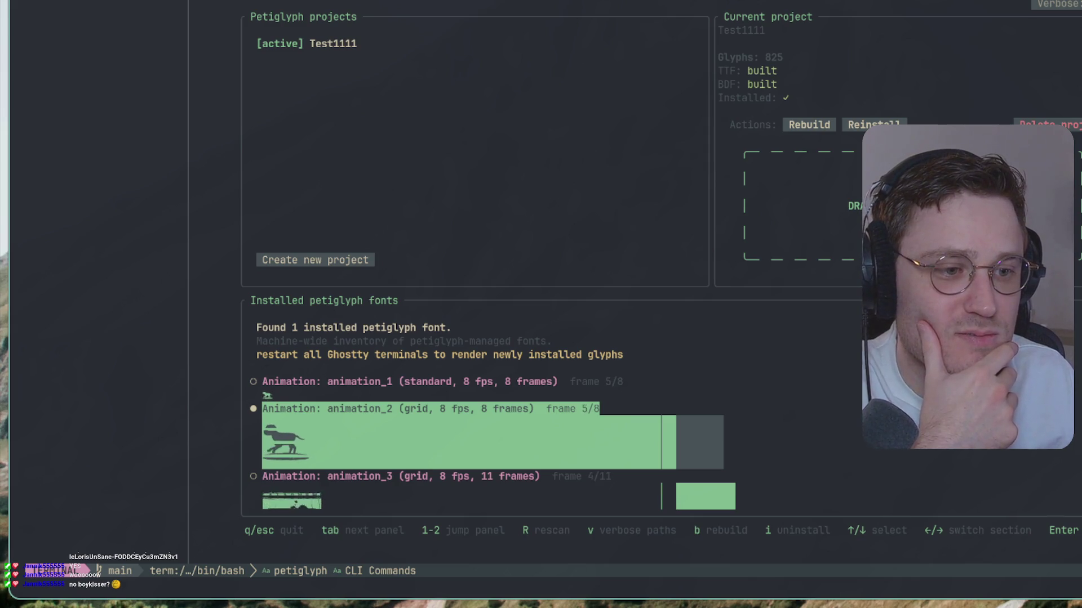
{"action": "key", "text": "Up"}
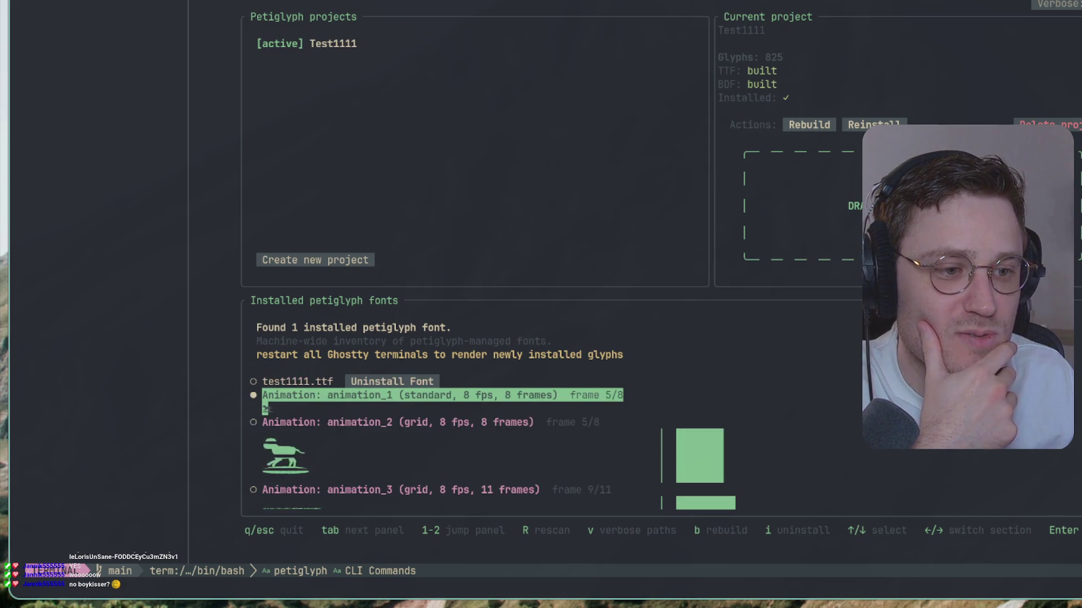
{"action": "key", "text": "Down"}
{"action": "key", "text": "Down"}
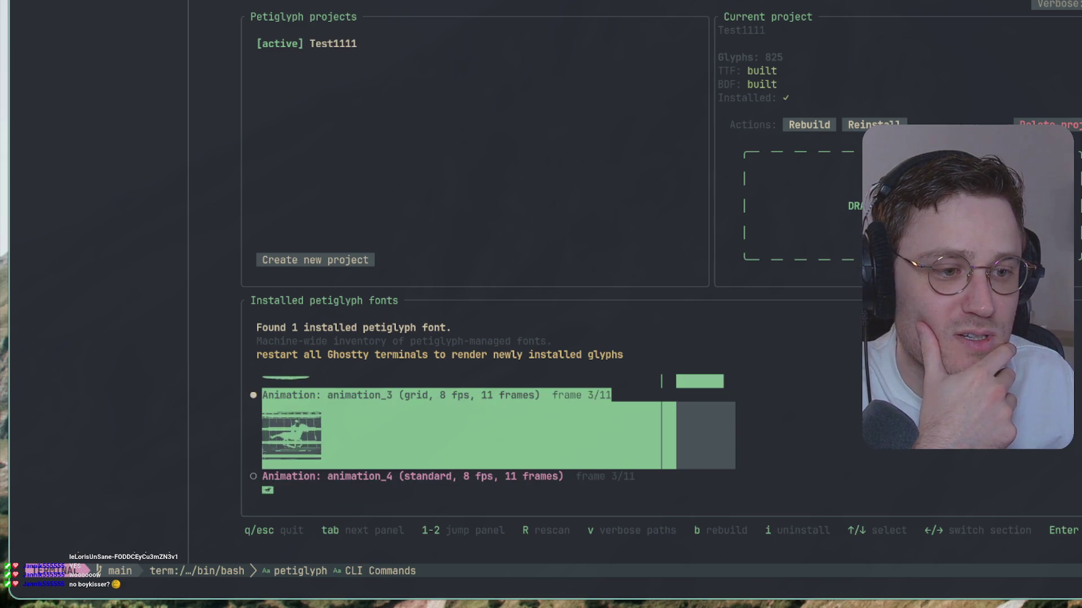
{"action": "key", "text": "Up"}
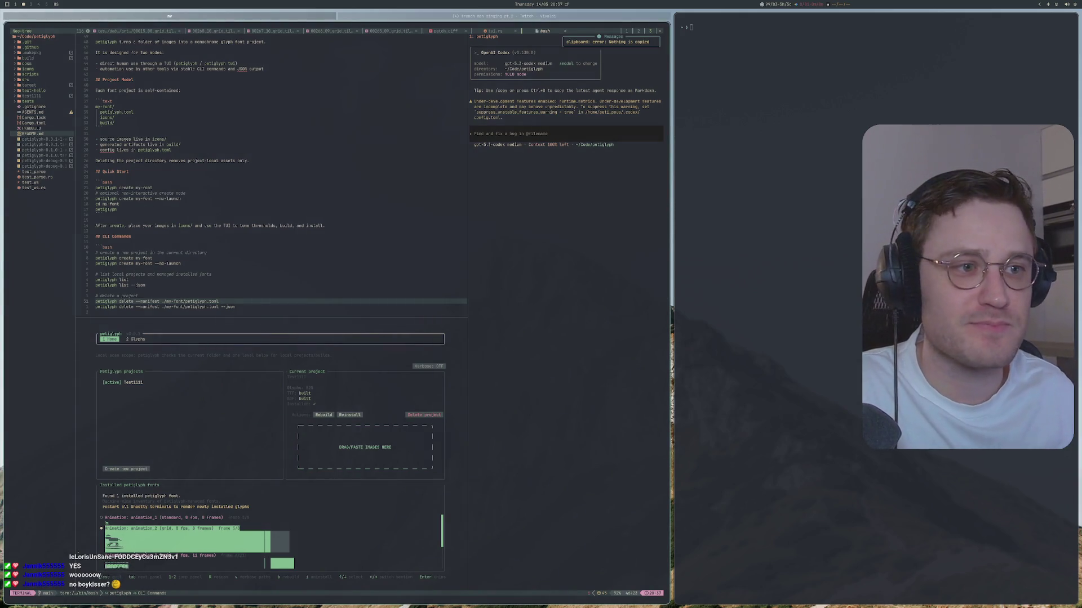
Show the project's glyph list and cancel the grid glyph selection.
{"action": "key", "text": "2"}
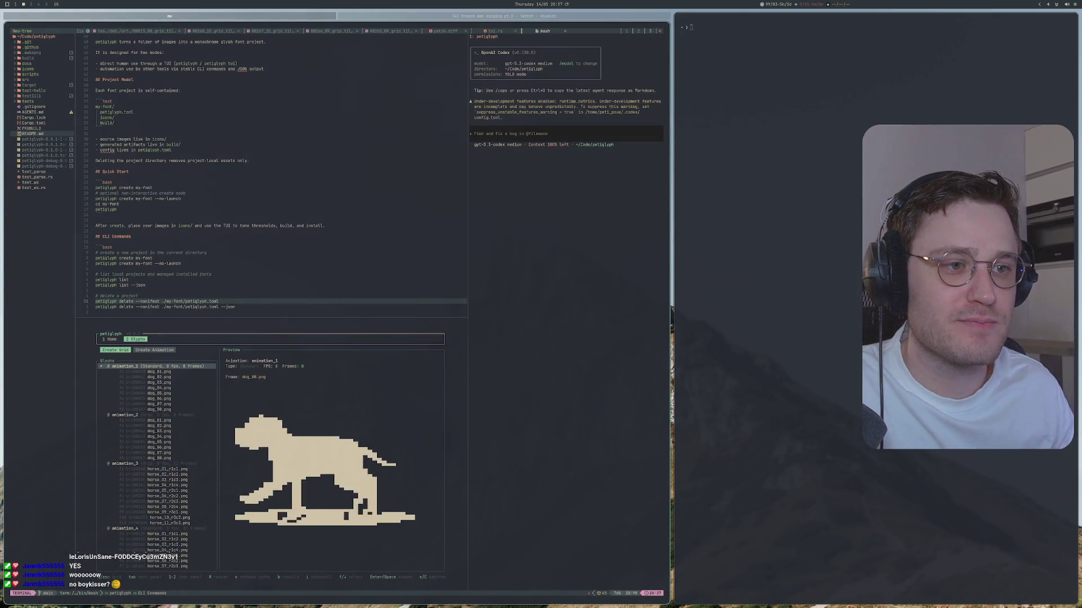
{"action": "key", "text": "Return"}
{"action": "key", "text": "Escape"}
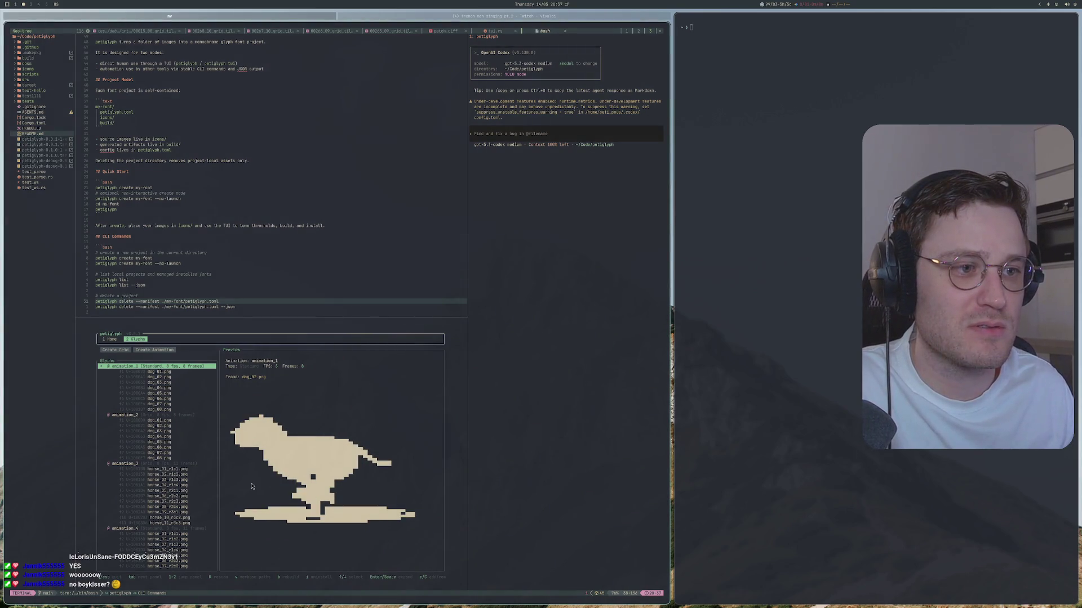
Move down the glyph list to boykisser-inv and lower its preview threshold.
{"action": "scroll", "coordinate": [170, 480], "scroll_direction": "down", "scroll_amount": 10}
{"action": "scroll", "coordinate": [169, 480], "scroll_direction": "up", "scroll_amount": 10}
{"action": "key", "text": "x"}
{"action": "key", "text": "i"}
{"action": "key", "text": "Down"}
{"action": "key", "text": "Down"}
{"action": "key", "text": "Down"}
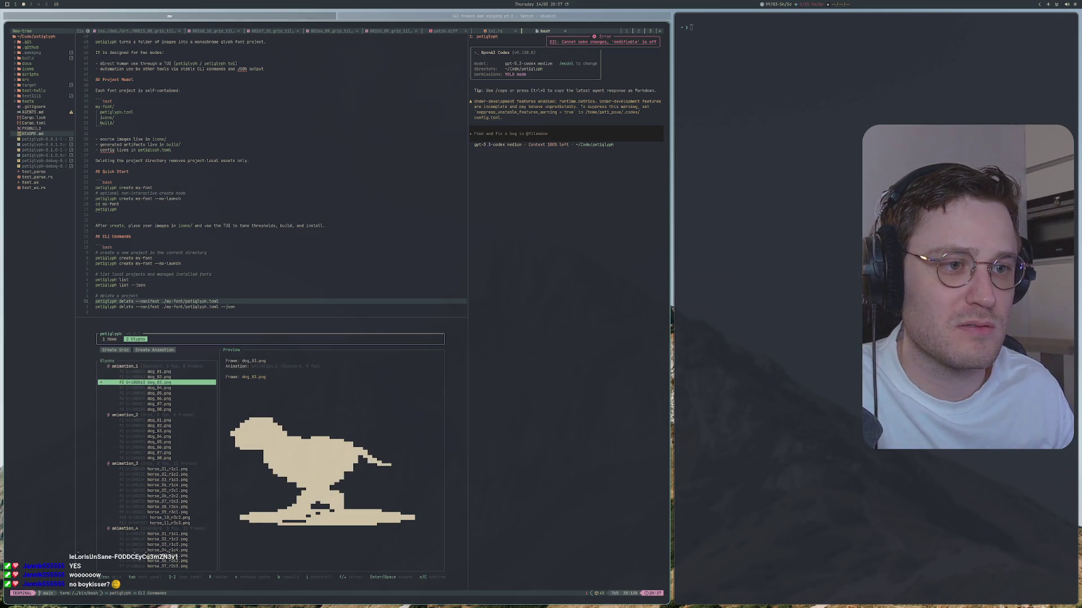
{"action": "key", "text": "Down"}
{"action": "key", "text": "Down"}
{"action": "key", "text": "Down"}
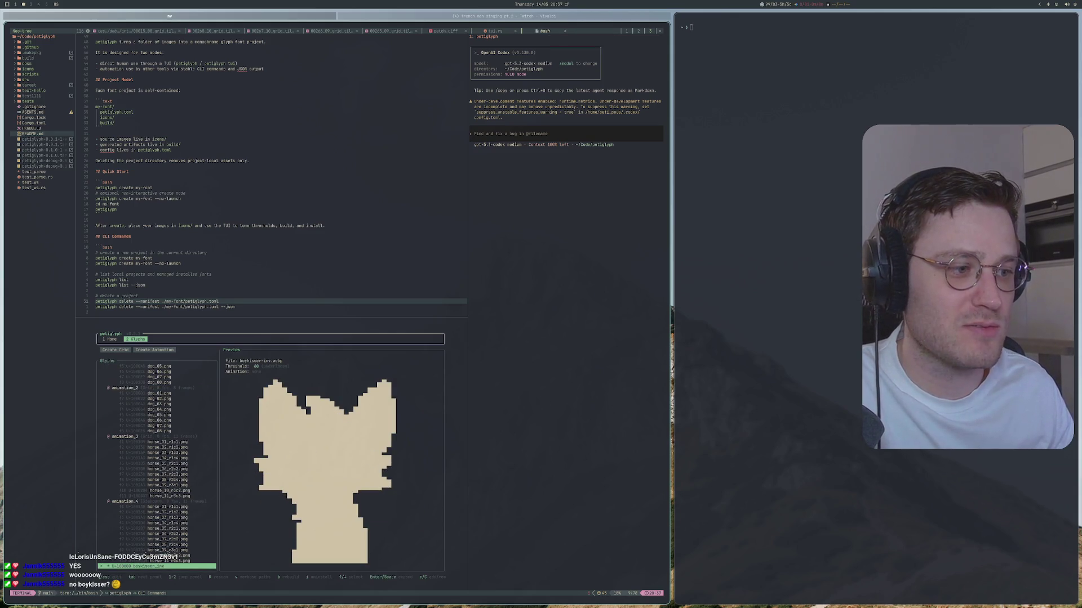
{"action": "key", "text": "Left"}
{"action": "key", "text": "Left"}
{"action": "key", "text": "Left"}
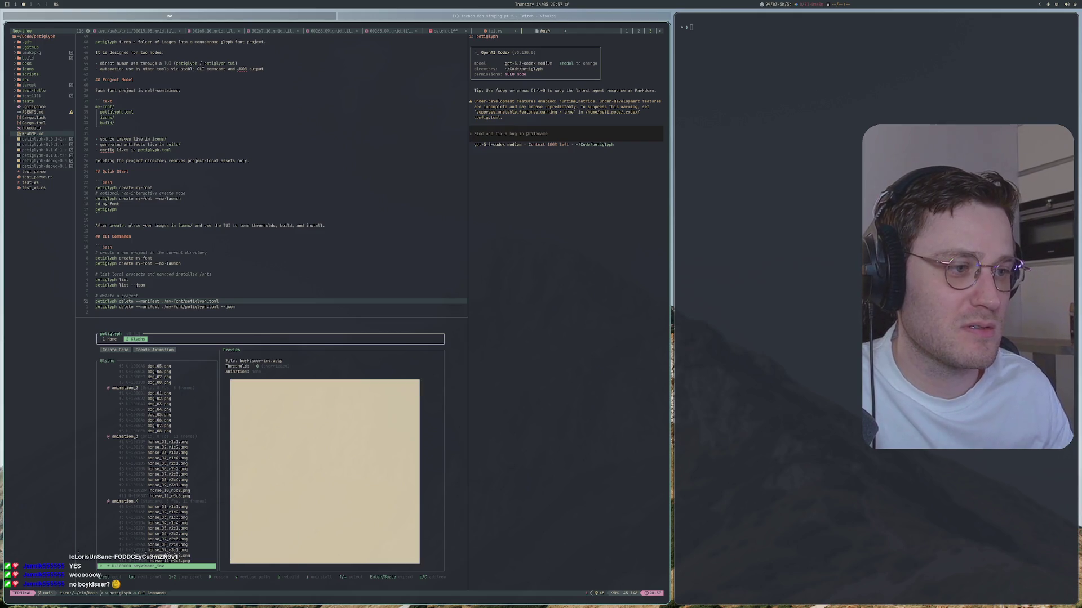
Raise the boykisser-inv preview threshold to 255, then settle on 251.
{"action": "key", "text": "Right"}
{"action": "key", "text": "Right"}
{"action": "key", "text": "Right"}
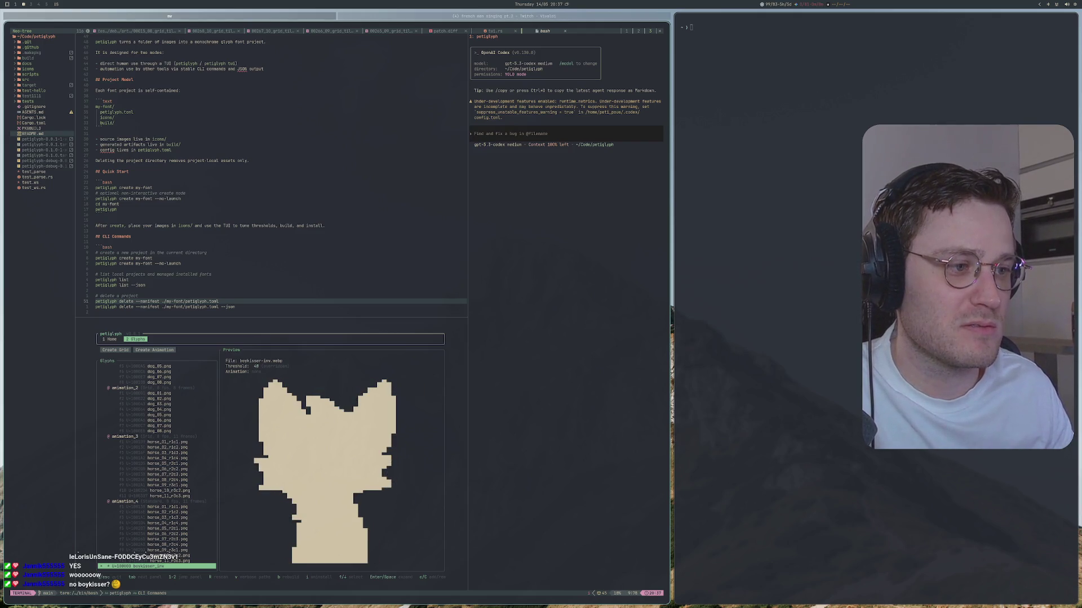
{"action": "key", "text": "Right"}
{"action": "key", "text": "Right"}
{"action": "key", "text": "Right"}
{"action": "key", "text": "Right"}
{"action": "key", "text": "Right"}
{"action": "key", "text": "Right"}
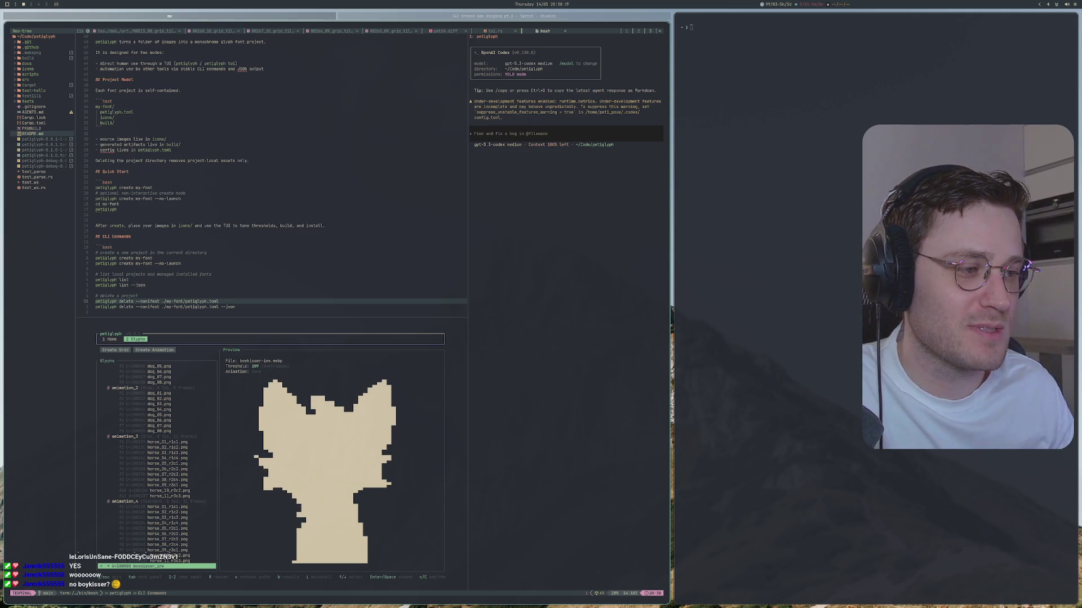
{"action": "key", "text": "Right"}
{"action": "key", "text": "Right"}
{"action": "key", "text": "Right"}
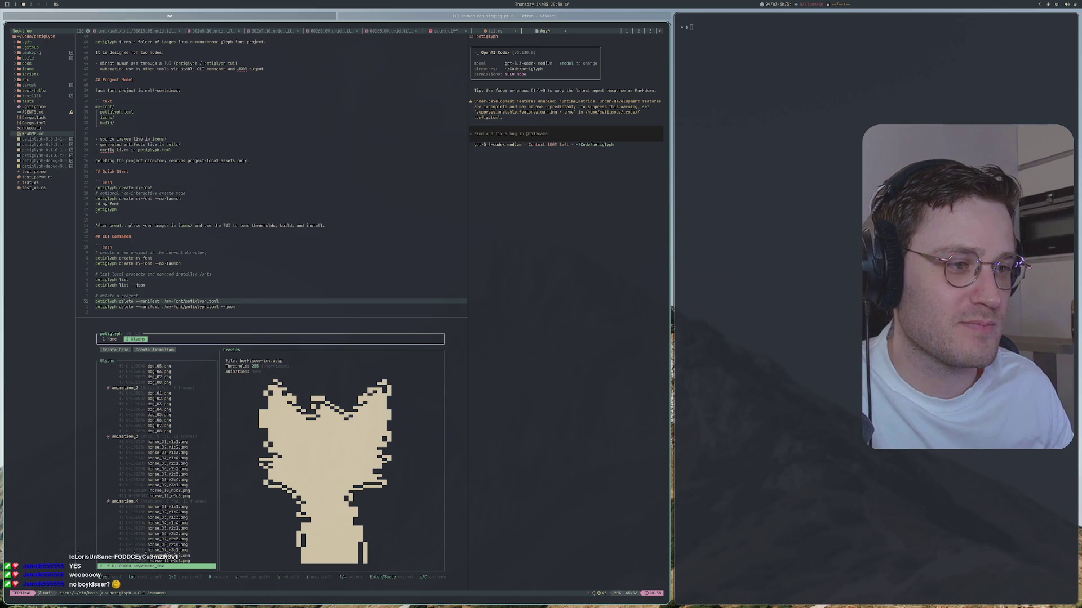
{"action": "key", "text": "Left"}
{"action": "key", "text": "Left"}
{"action": "key", "text": "Left"}
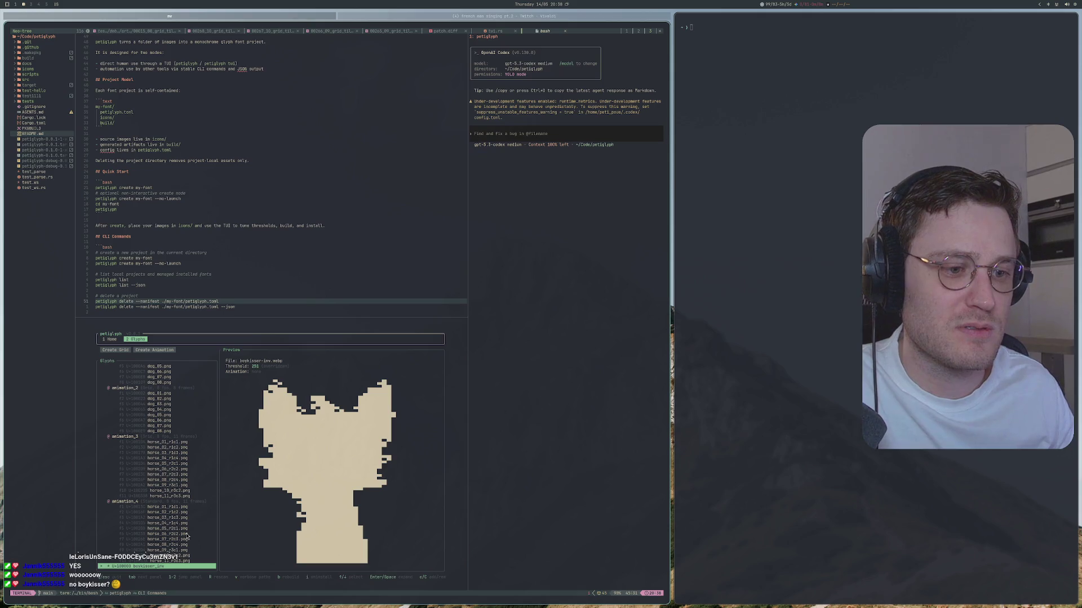
Switch to the boykisser glyph and retune its preview threshold between about 32 and 212.
{"action": "key", "text": "Down"}
{"action": "key", "text": "Right"}
{"action": "key", "text": "Right"}
{"action": "key", "text": "Right"}
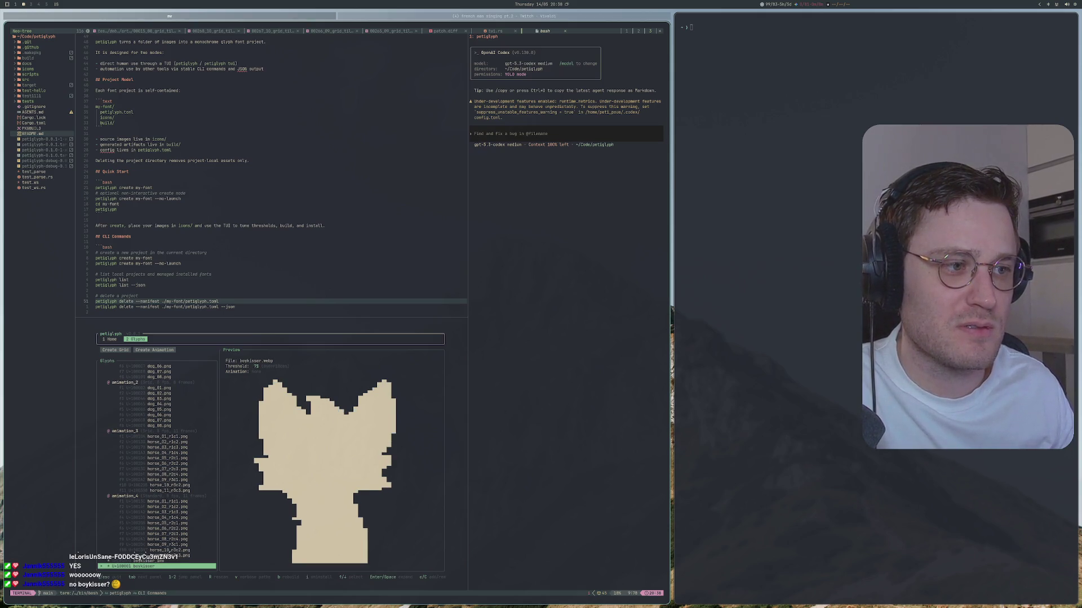
{"action": "key", "text": "Right"}
{"action": "key", "text": "Right"}
{"action": "key", "text": "Right"}
{"action": "key", "text": "Right"}
{"action": "key", "text": "Right"}
{"action": "key", "text": "Right"}
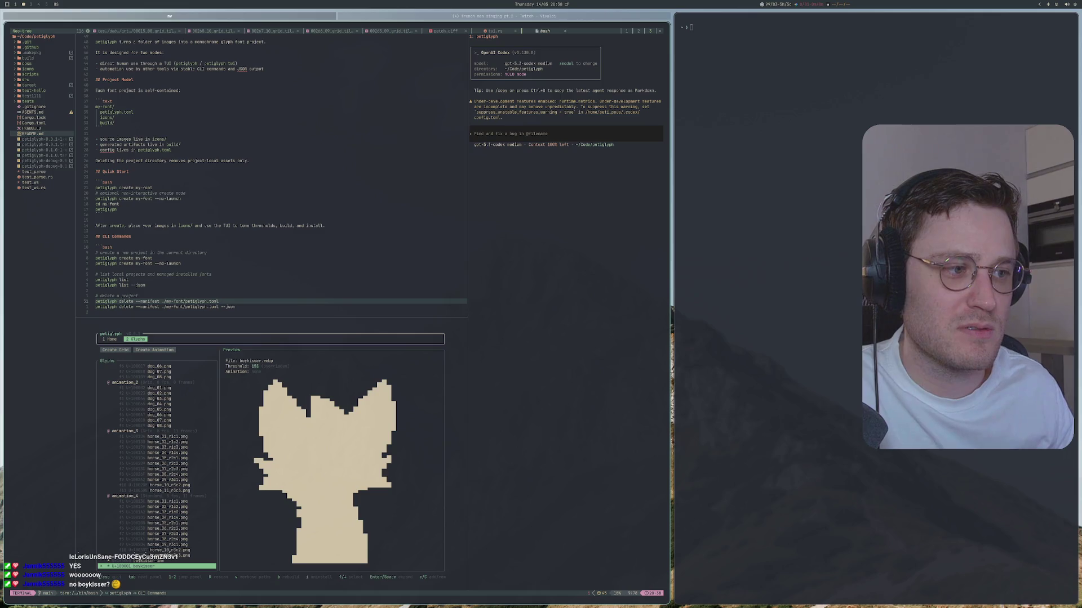
{"action": "key", "text": "Right"}
{"action": "key", "text": "Right"}
{"action": "key", "text": "Right"}
{"action": "key", "text": "Left"}
{"action": "key", "text": "Left"}
{"action": "key", "text": "Left"}
{"action": "key", "text": "Left"}
{"action": "key", "text": "Left"}
{"action": "key", "text": "Left"}
{"action": "key", "text": "Left"}
{"action": "key", "text": "Left"}
{"action": "key", "text": "Left"}
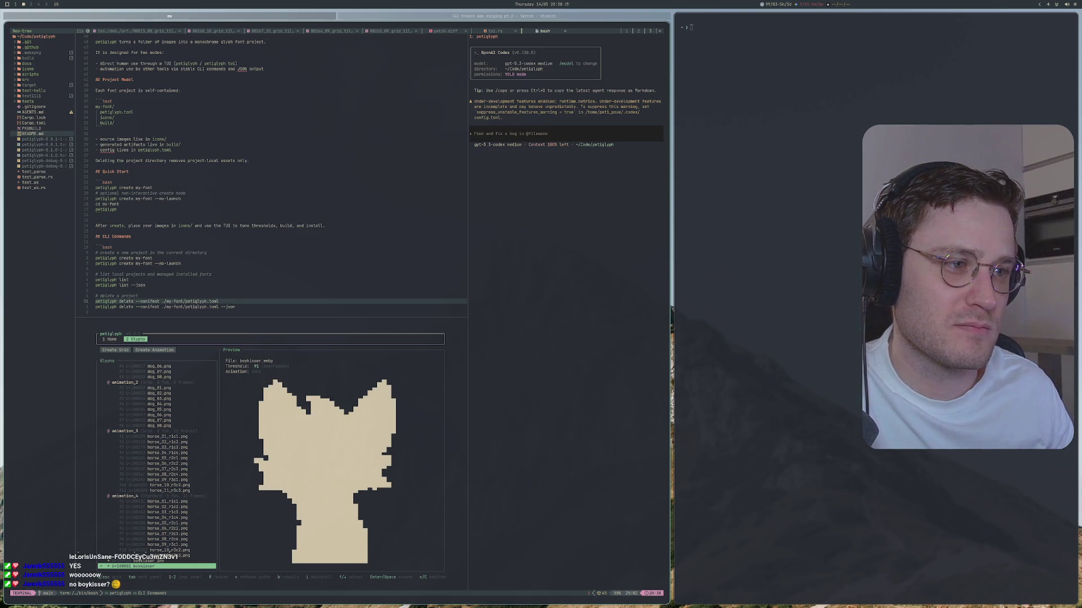
{"action": "key", "text": "Left"}
{"action": "key", "text": "Left"}
{"action": "key", "text": "Left"}
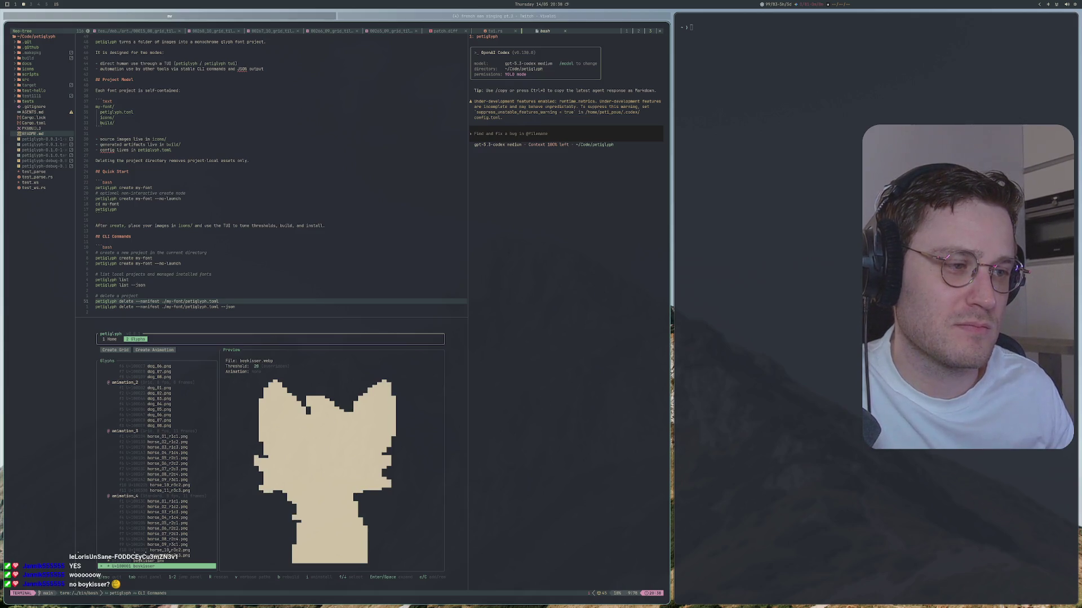
{"action": "key", "text": "Right"}
{"action": "key", "text": "Right"}
{"action": "key", "text": "Right"}
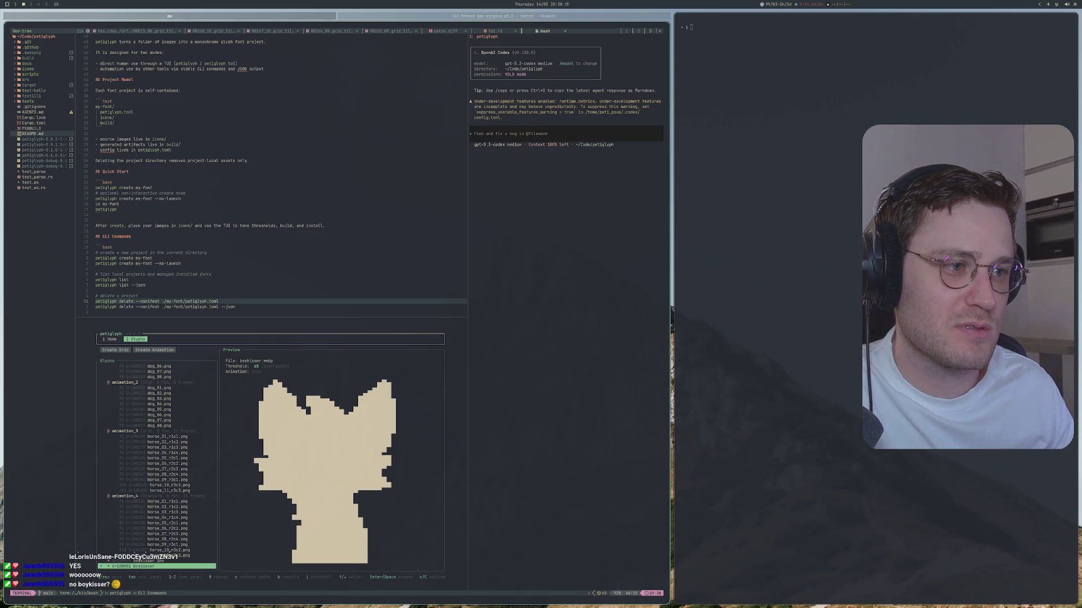
{"action": "key", "text": "Right"}
{"action": "key", "text": "Right"}
{"action": "key", "text": "Right"}
{"action": "key", "text": "Right"}
{"action": "key", "text": "Right"}
{"action": "key", "text": "Right"}
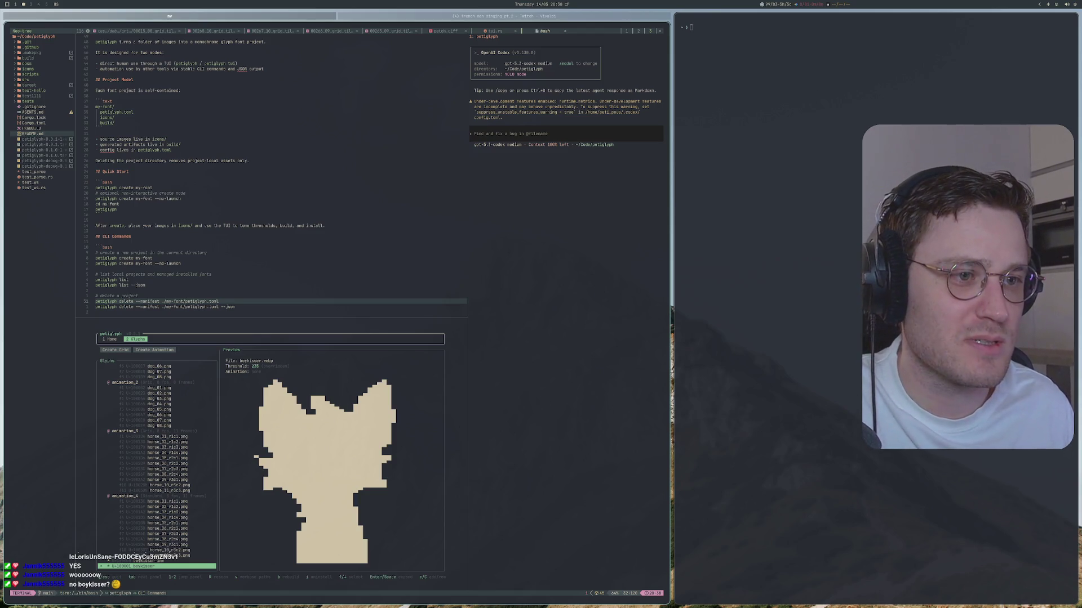
Start Create Grid and choose boykisser as the grid glyph.
{"action": "key", "text": "Up"}
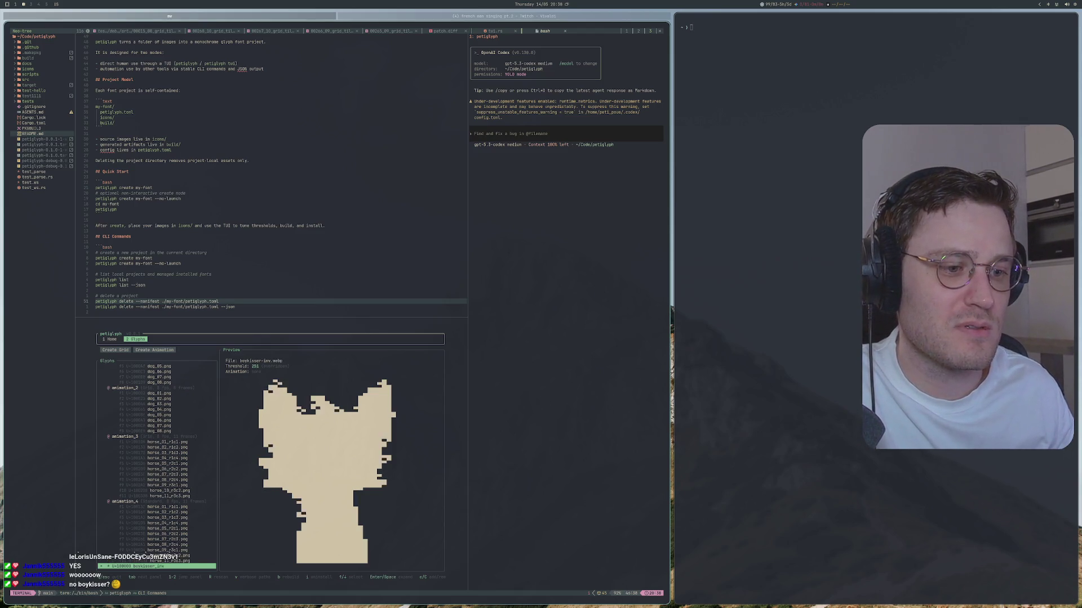
{"action": "key", "text": "Up"}
{"action": "key", "text": "Up"}
{"action": "key", "text": "Up"}
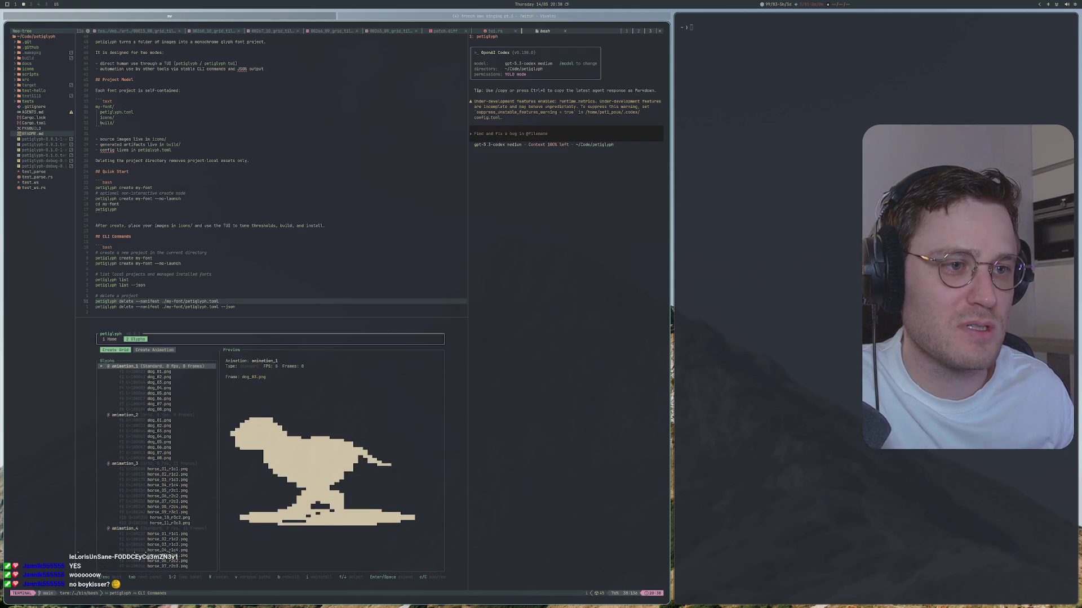
{"action": "key", "text": "Tab"}
{"action": "key", "text": "Return"}
{"action": "key", "text": "Down"}
{"action": "key", "text": "Down"}
{"action": "key", "text": "Down"}
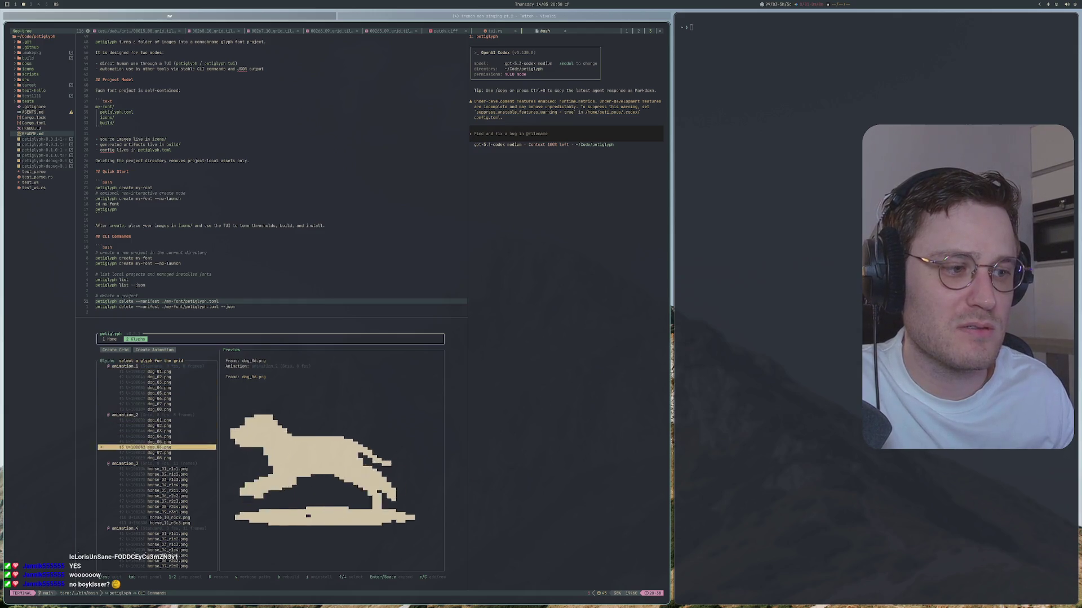
{"action": "key", "text": "Down"}
{"action": "key", "text": "Down"}
{"action": "key", "text": "Down"}
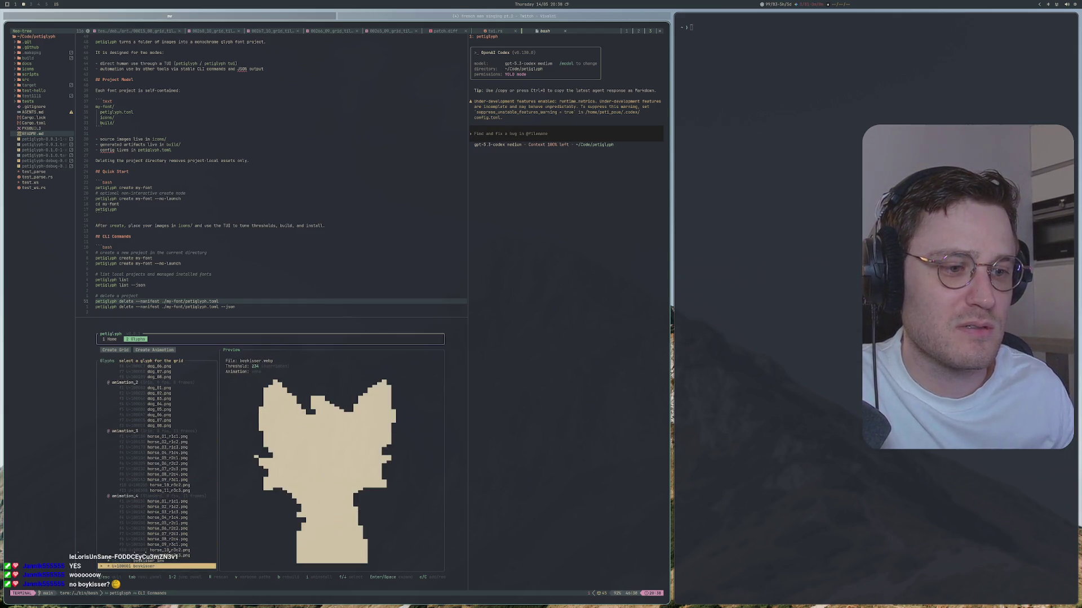
{"action": "key", "text": "Return"}
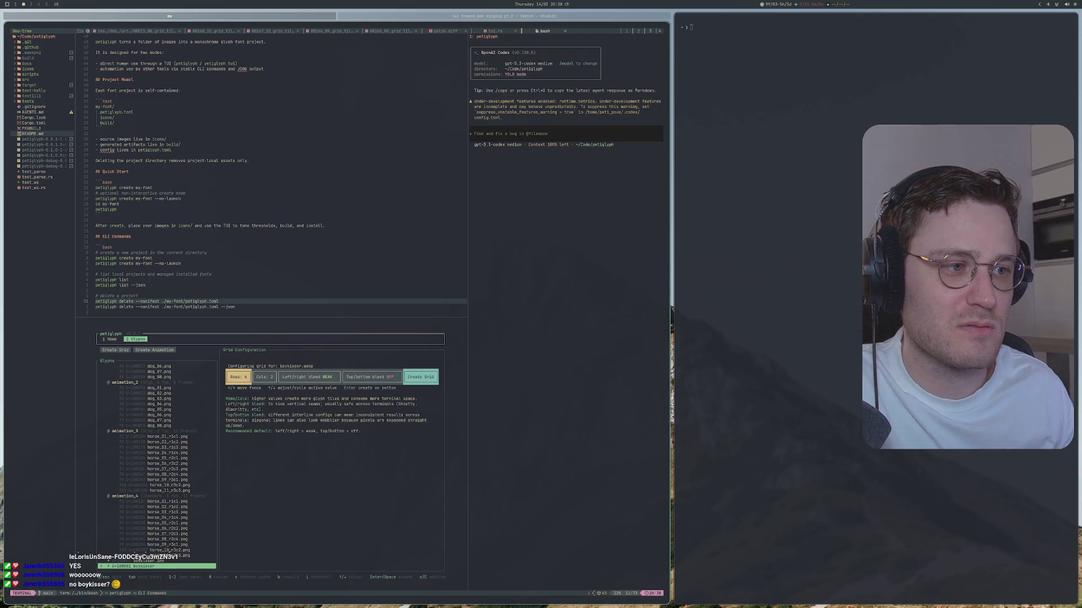
Set the grid columns to 10 and create the 10x20 boykisser.webp glyph grid.
{"action": "key", "text": "Right"}
{"action": "key", "text": "Up"}
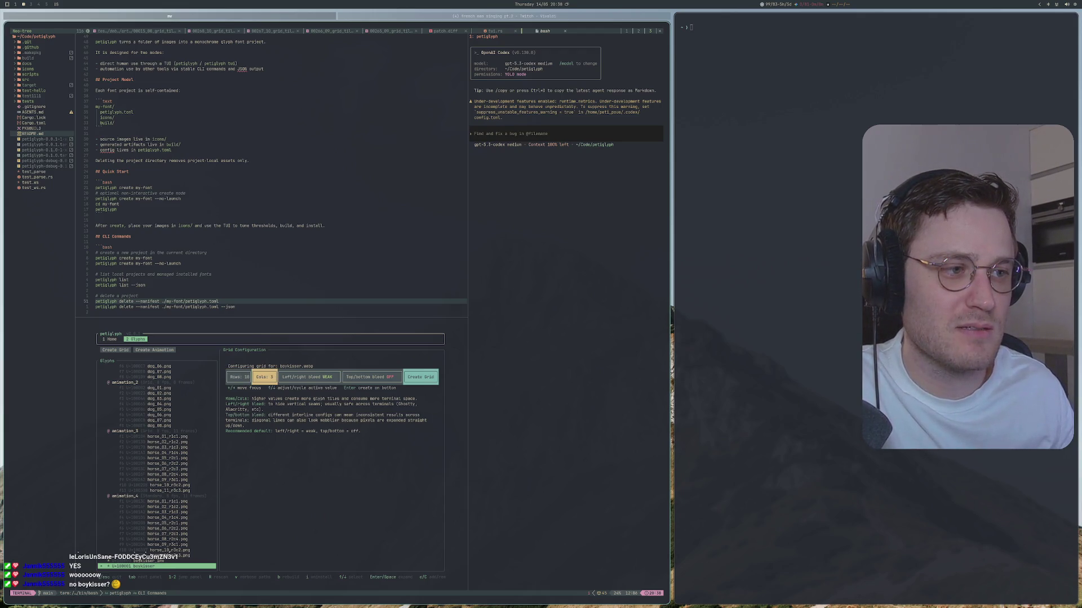
{"action": "key", "text": "Up"}
{"action": "key", "text": "Up"}
{"action": "key", "text": "Up"}
{"action": "key", "text": "Right"}
{"action": "key", "text": "Right"}
{"action": "key", "text": "Right"}
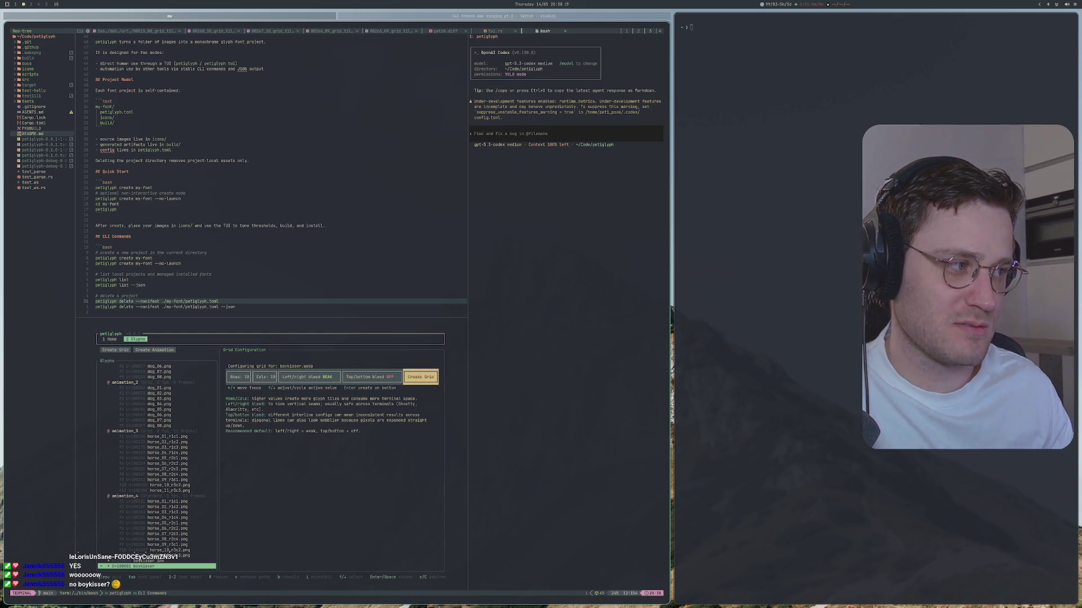
{"action": "key", "text": "Return"}
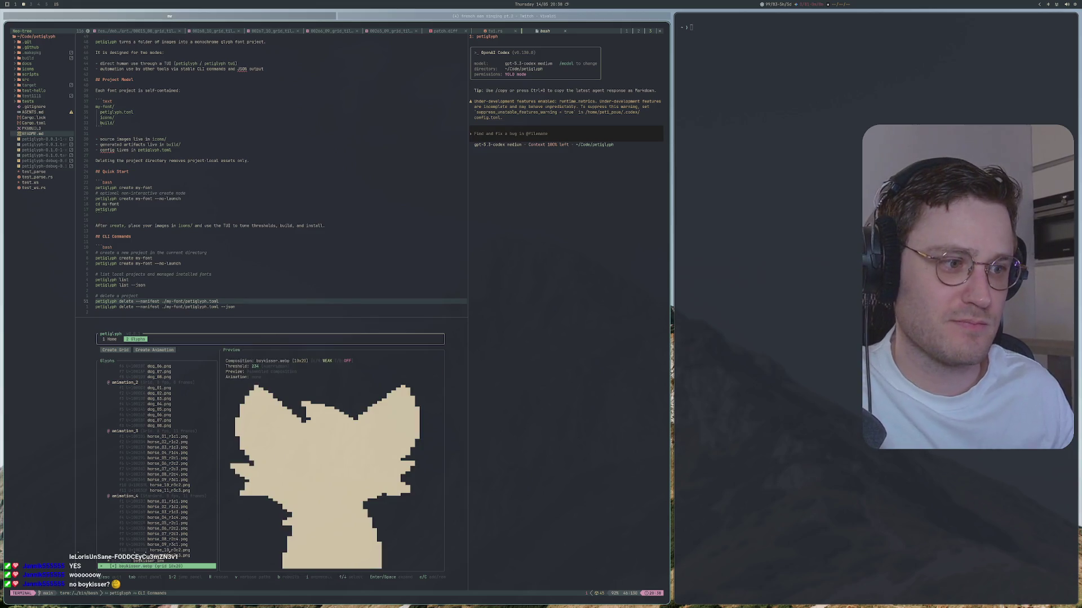
Rebuild and reinstall the Test1111 font project from petiglyph's Home view.
{"action": "key", "text": "1"}
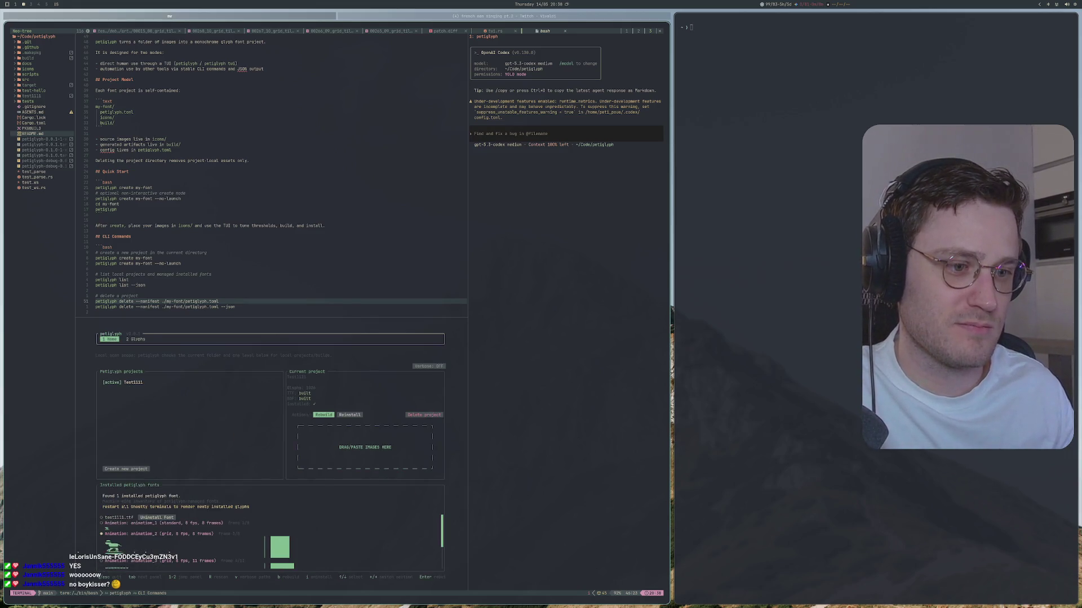
{"action": "key", "text": "Return"}
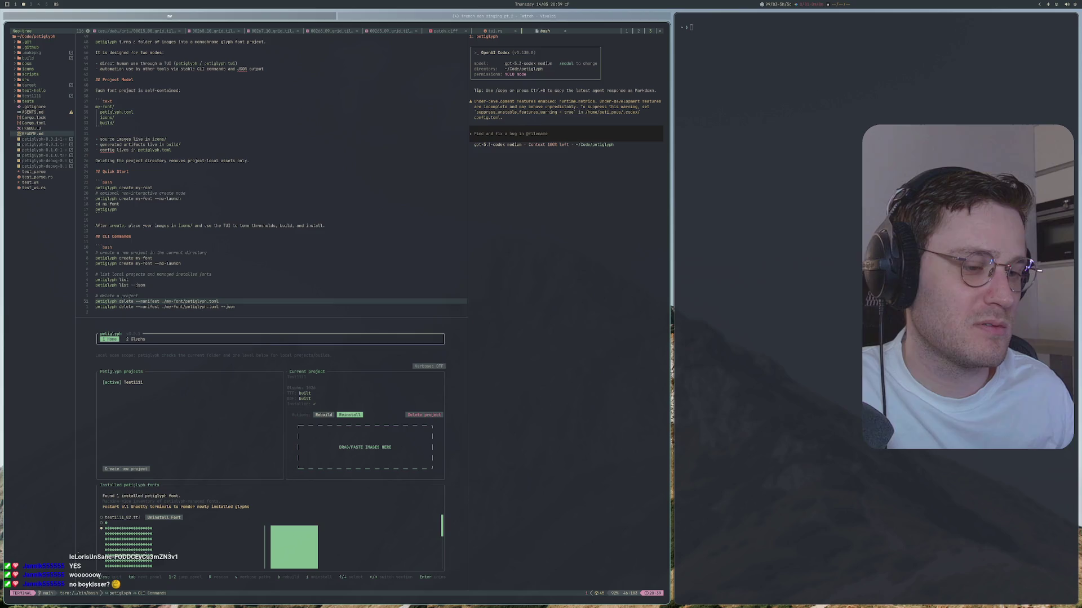
{"action": "key", "text": "super+space"}
In a new Alacritty terminal, run petiglyph from the petiglyph folder with cargo run.
{"action": "type", "text": "al"}
{"action": "key", "text": "Return"}
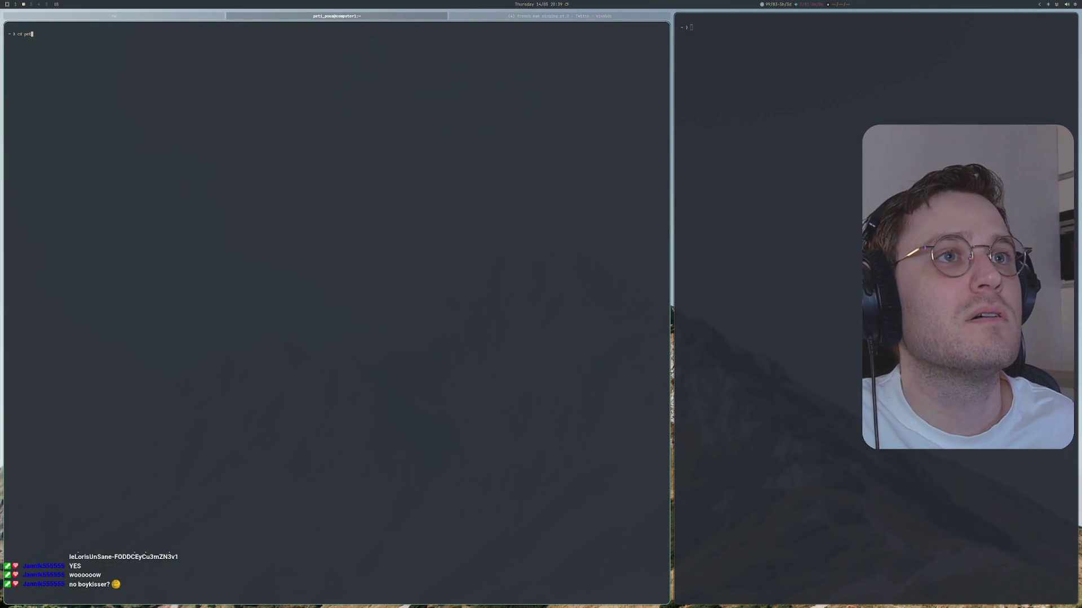
{"action": "type", "text": "cd petiglyph"}
{"action": "key", "text": "Return"}
{"action": "type", "text": "cargo run"}
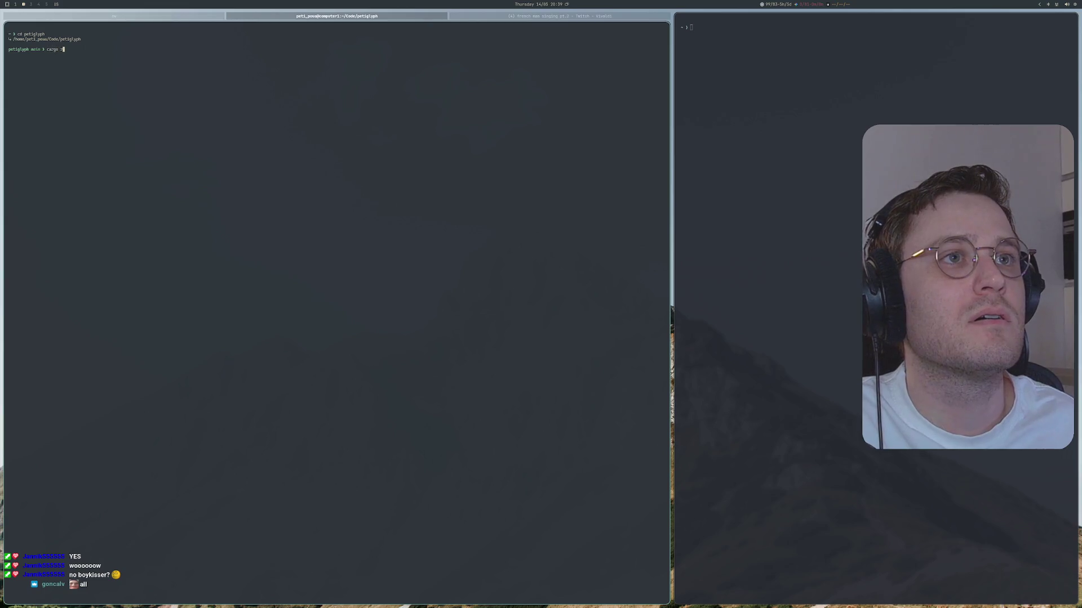
{"action": "key", "text": "Return"}
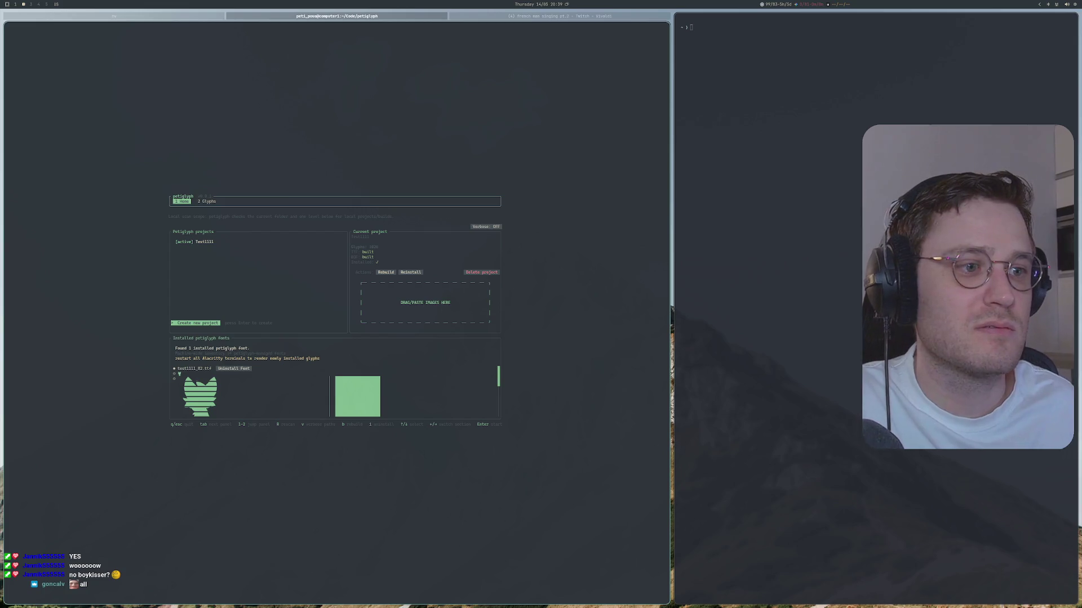
{"action": "key", "text": "Tab"}
Move between the test1111_82.ttf font entry and its animation_1 and animation_2 previews.
{"action": "key", "text": "Down"}
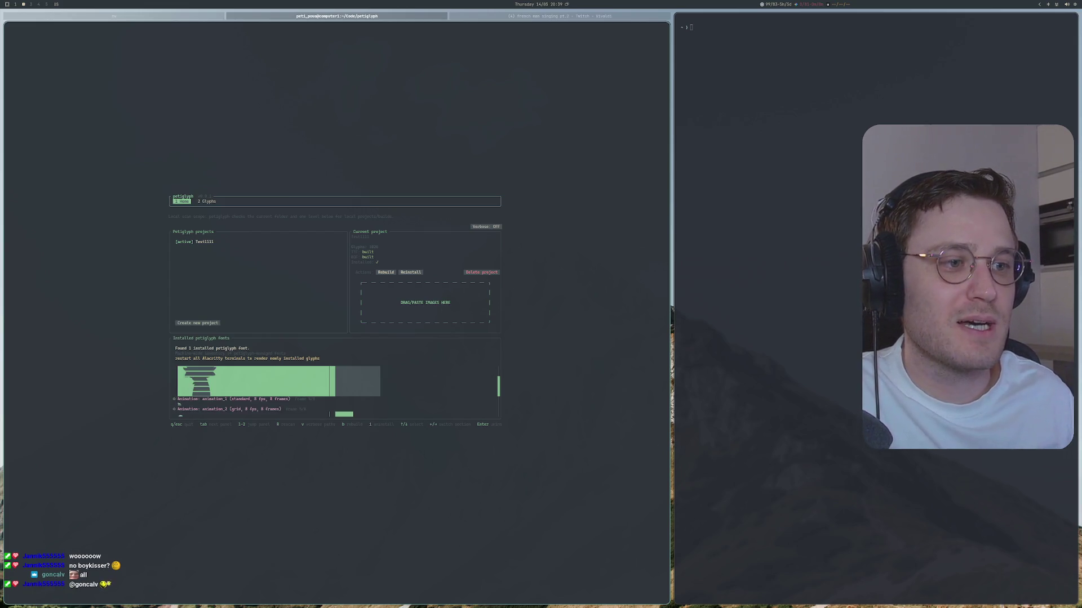
{"action": "key", "text": "Down"}
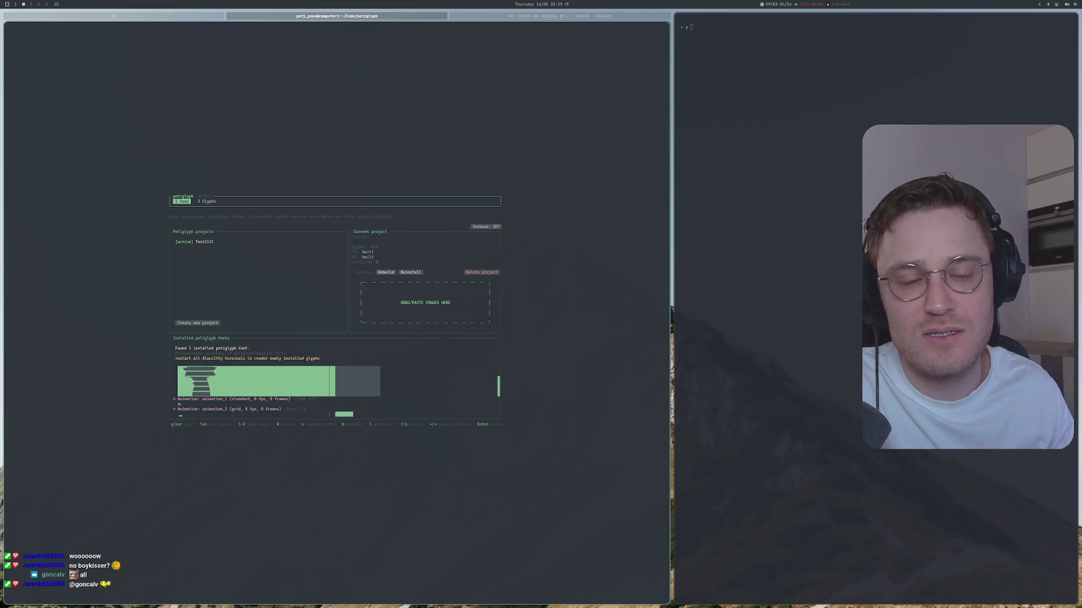
{"action": "key", "text": "Up"}
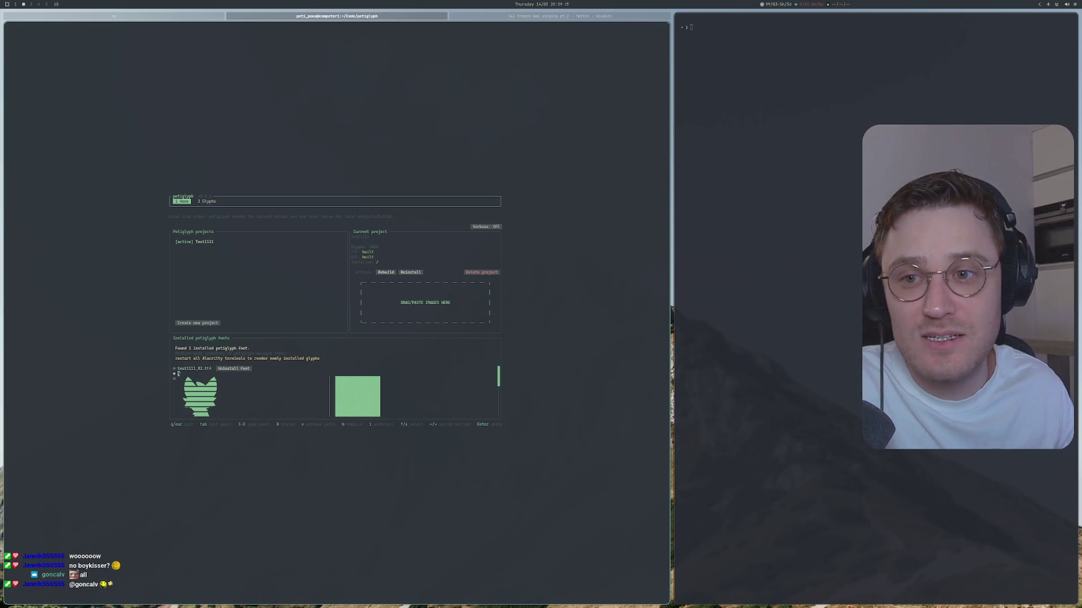
{"action": "key", "text": "Down"}
{"action": "key", "text": "Up"}
{"action": "key", "text": "Down"}
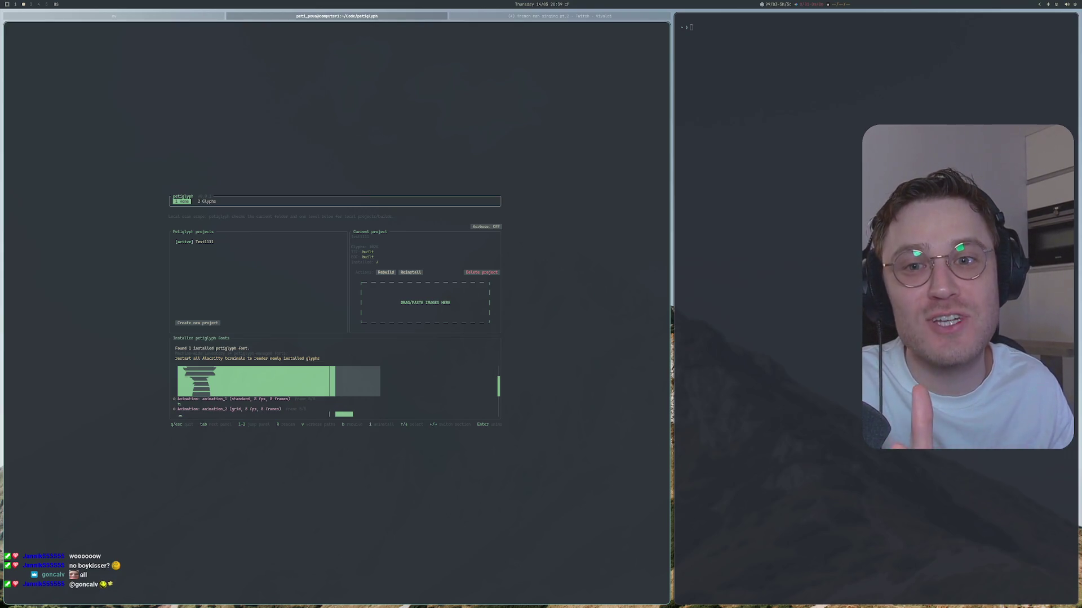
{"action": "key", "text": "Up"}
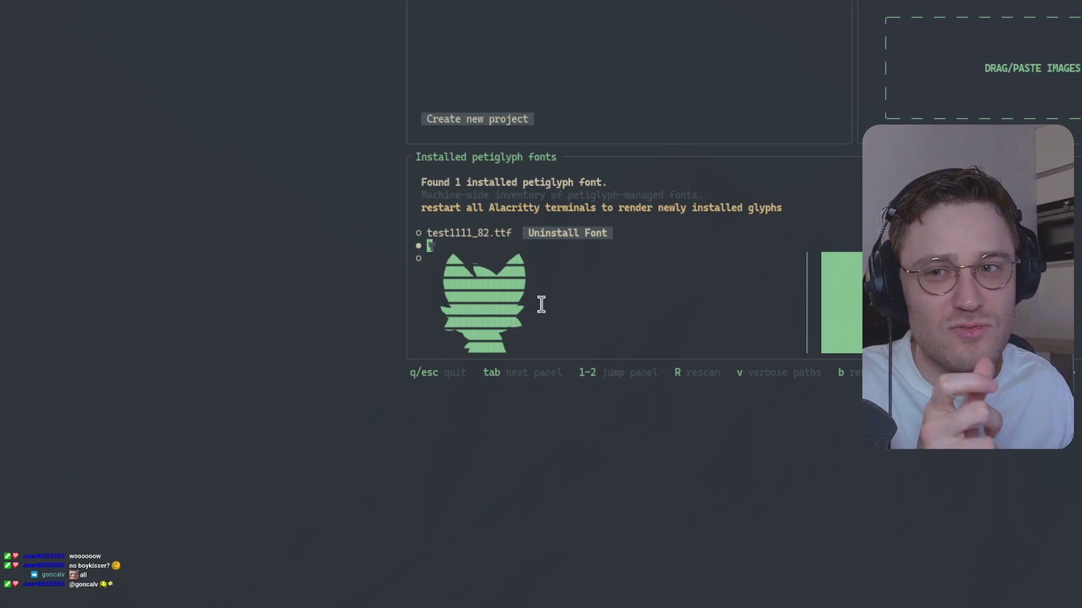
{"action": "key", "text": "Down"}
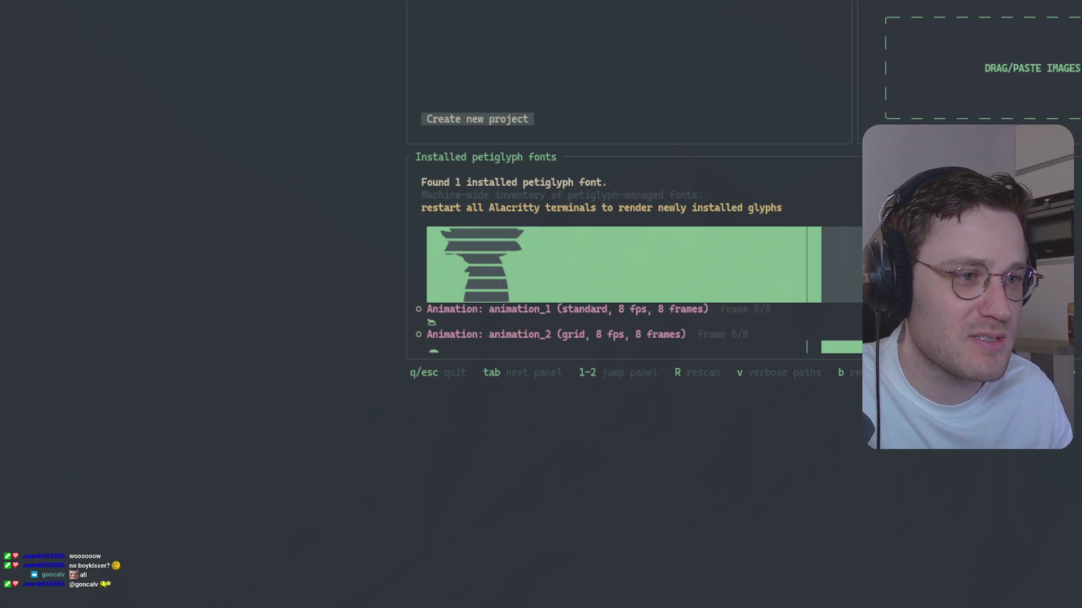
Preview animation_1 to animation_4 by moving between them and the cat glyph entry.
{"action": "key", "text": "Up"}
{"action": "key", "text": "Down"}
{"action": "key", "text": "Up"}
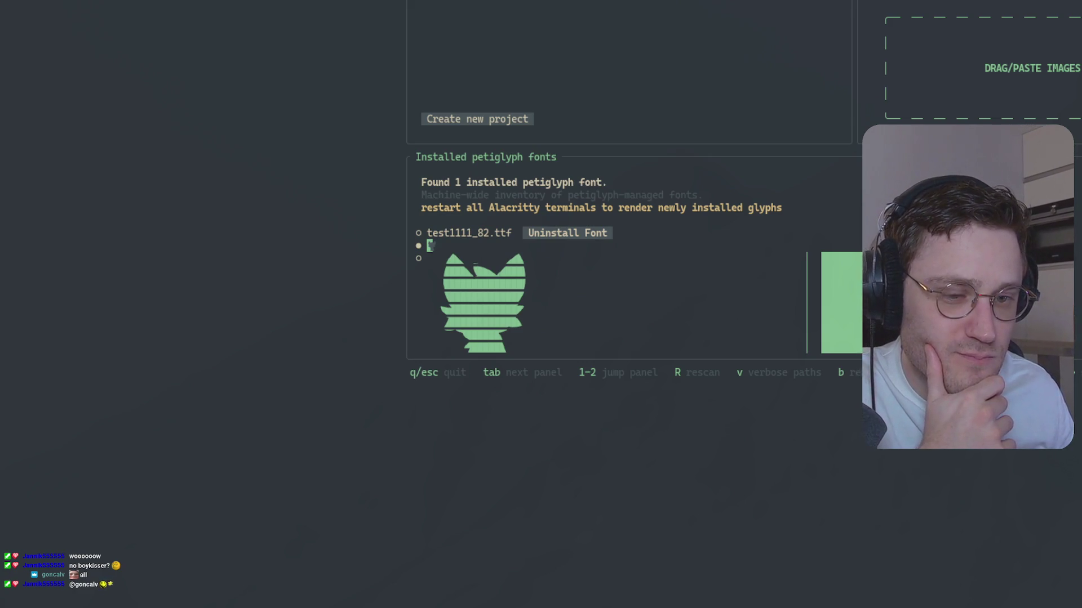
{"action": "key", "text": "Down"}
{"action": "key", "text": "Down"}
{"action": "key", "text": "Down"}
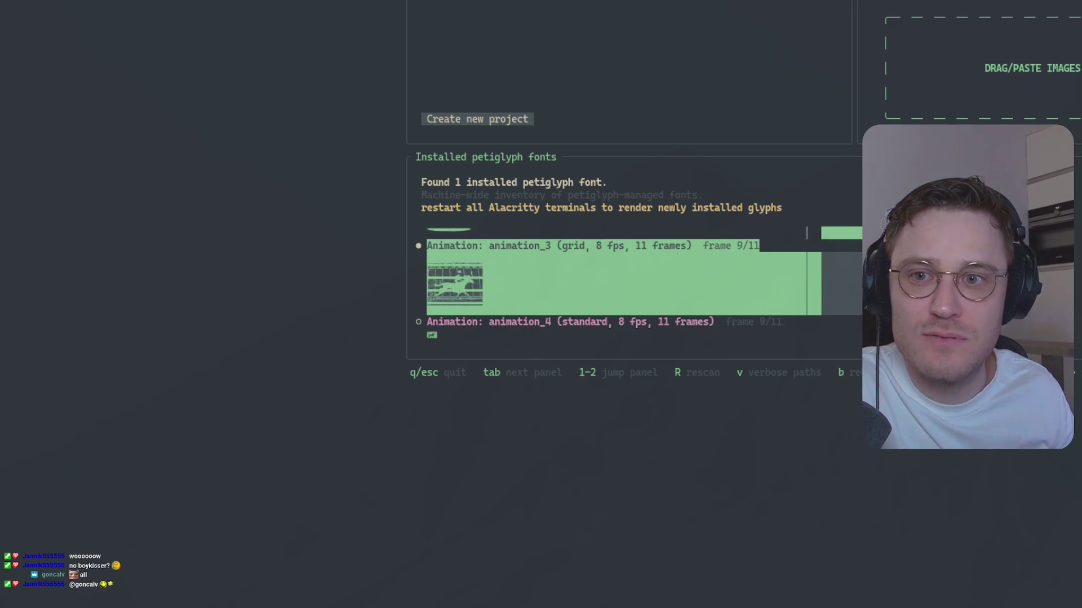
{"action": "key", "text": "Up"}
{"action": "key", "text": "Up"}
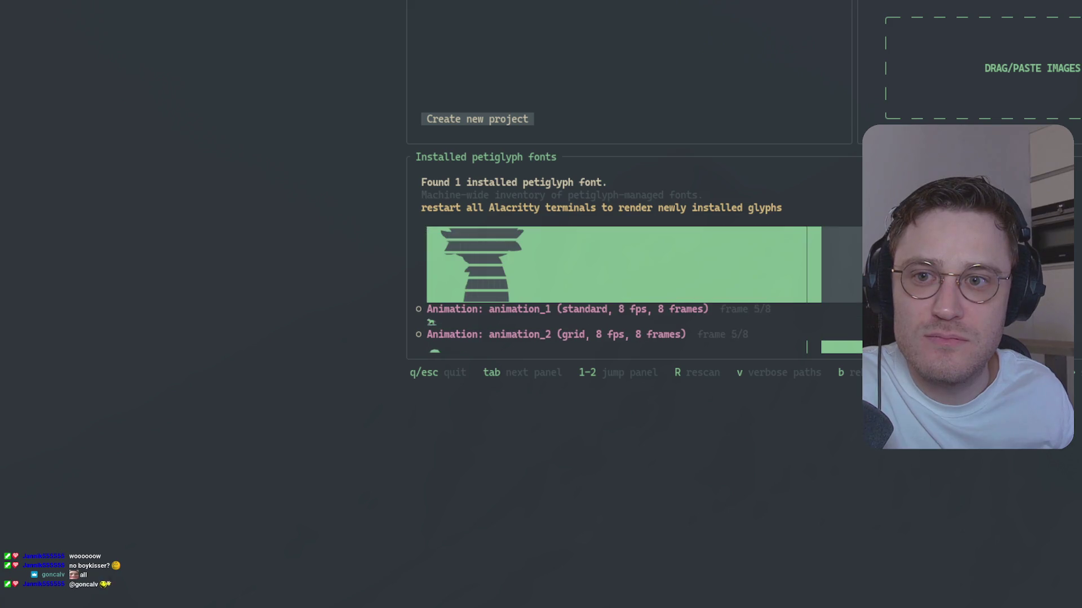
{"action": "key", "text": "Down"}
{"action": "key", "text": "Up"}
{"action": "key", "text": "Up"}
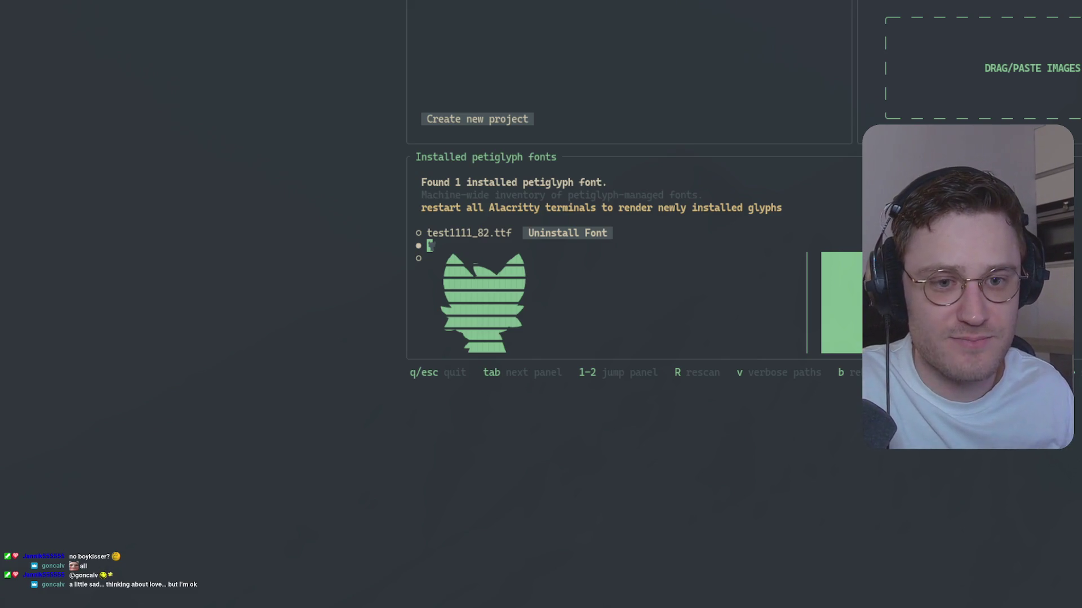
{"action": "key", "text": "Down"}
{"action": "key", "text": "Down"}
{"action": "key", "text": "Down"}
{"action": "key", "text": "Up"}
{"action": "key", "text": "Up"}
{"action": "key", "text": "Up"}
{"action": "key", "text": "Up"}
{"action": "key", "text": "Down"}
{"action": "key", "text": "Down"}
{"action": "key", "text": "Down"}
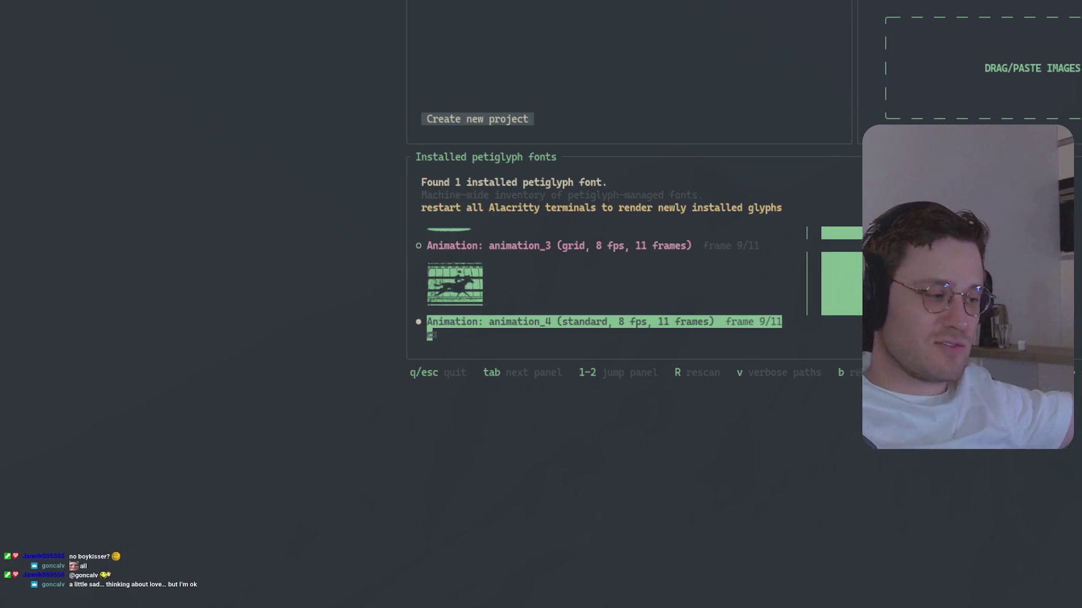
{"action": "key", "text": "Up"}
{"action": "key", "text": "Up"}
{"action": "key", "text": "Up"}
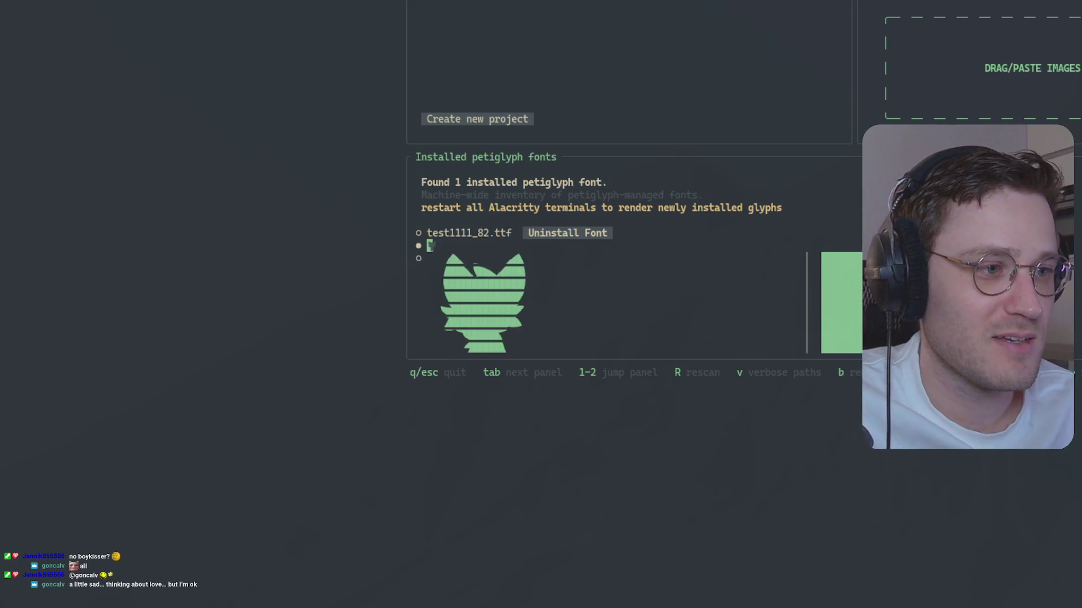
{"action": "key", "text": "Down"}
{"action": "key", "text": "Down"}
{"action": "key", "text": "Up"}
{"action": "key", "text": "Up"}
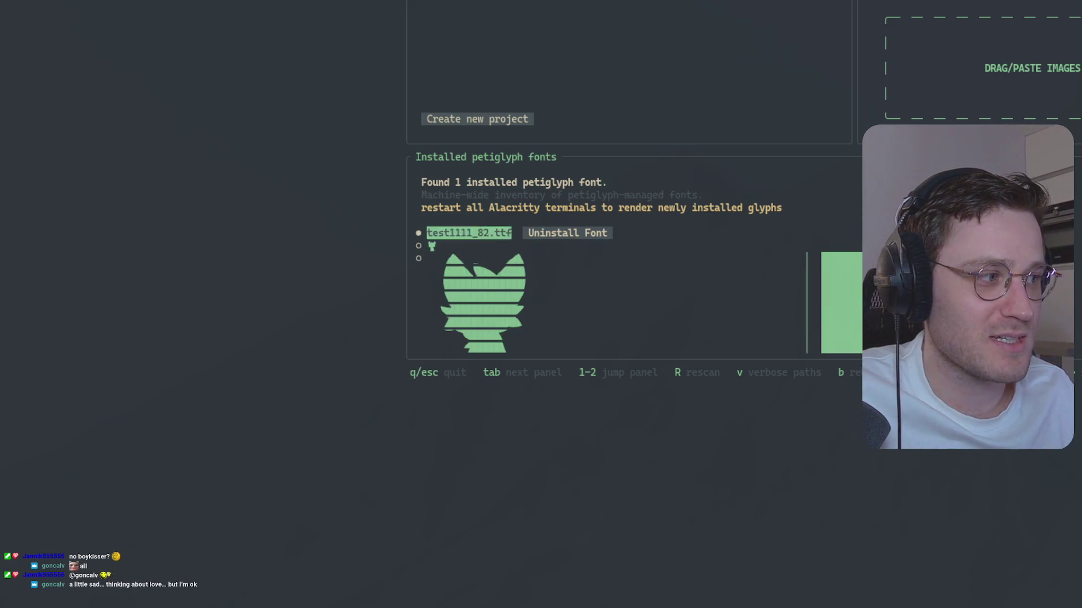
Step down through animation_2, animation_3 and animation_4, then quit petiglyph.
{"action": "key", "text": "Down"}
{"action": "key", "text": "Down"}
{"action": "key", "text": "Down"}
{"action": "key", "text": "Up"}
{"action": "key", "text": "Up"}
{"action": "key", "text": "Up"}
{"action": "key", "text": "Down"}
{"action": "key", "text": "Down"}
{"action": "key", "text": "Down"}
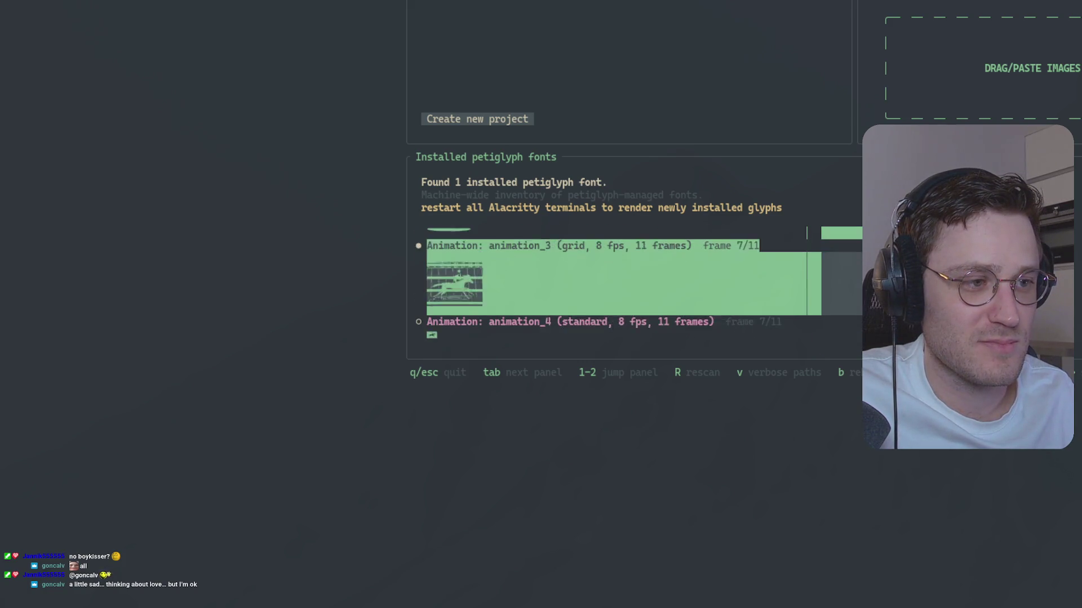
{"action": "key", "text": "Up"}
{"action": "key", "text": "Up"}
{"action": "key", "text": "Up"}
{"action": "key", "text": "Down"}
{"action": "key", "text": "Down"}
{"action": "key", "text": "Up"}
{"action": "key", "text": "Up"}
{"action": "key", "text": "Down"}
{"action": "key", "text": "Down"}
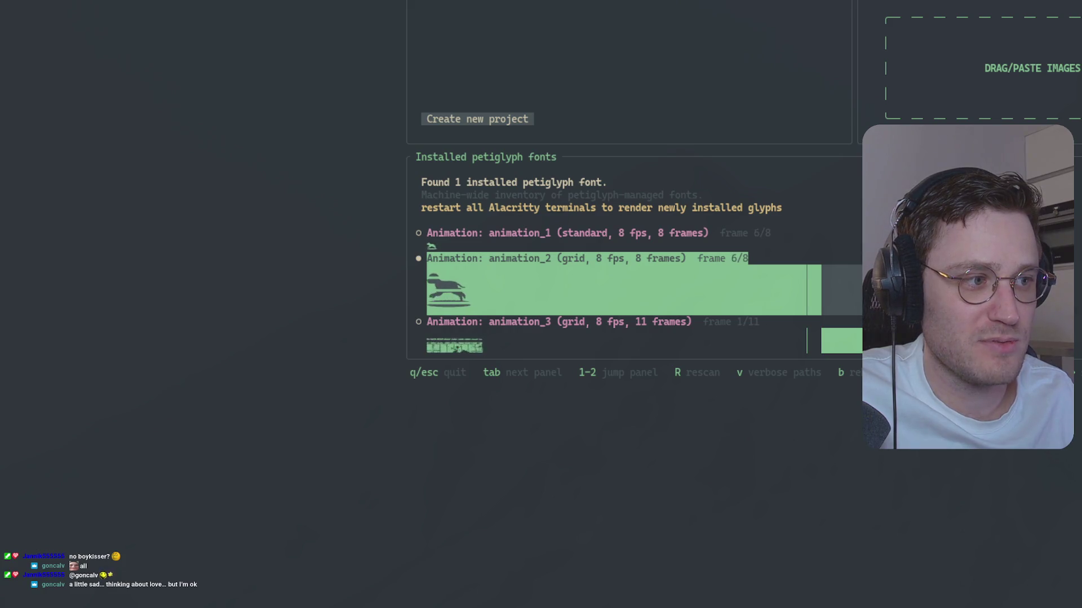
{"action": "key", "text": "Down"}
{"action": "key", "text": "Down"}
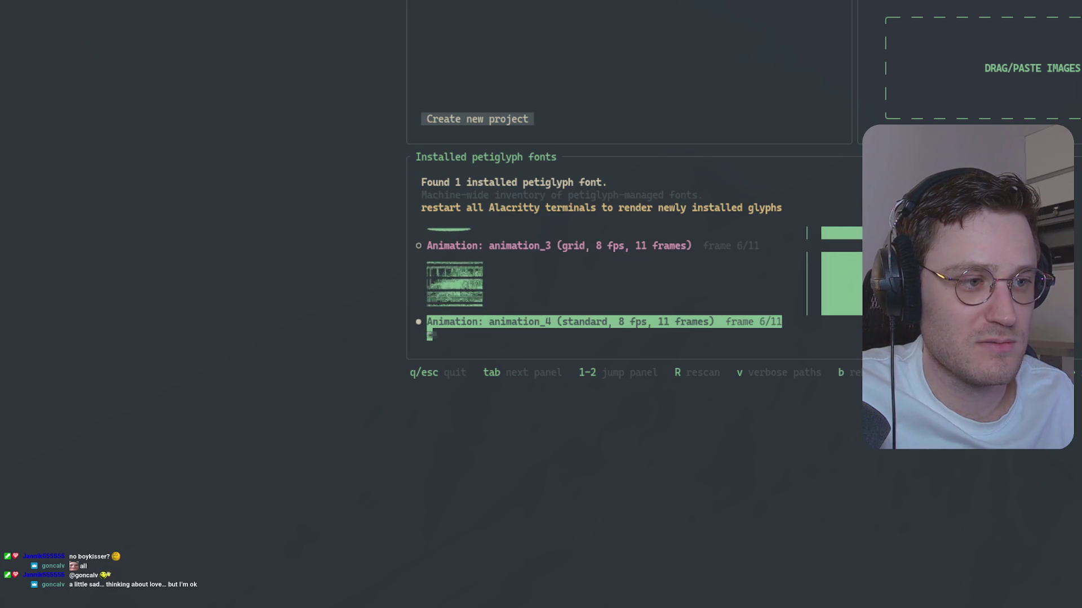
{"action": "key", "text": "Down"}
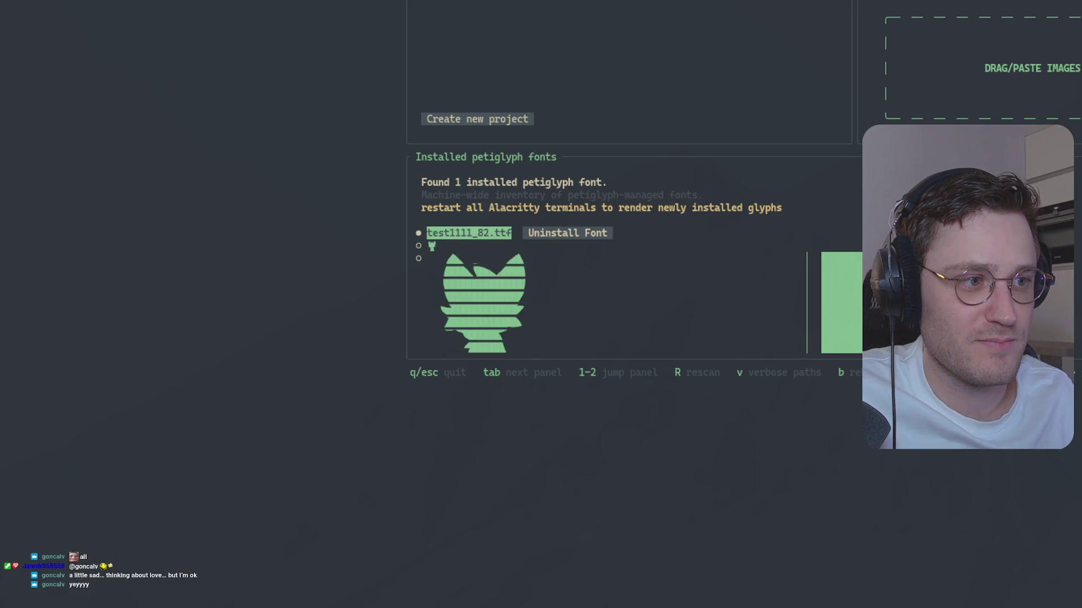
{"action": "key", "text": "q"}
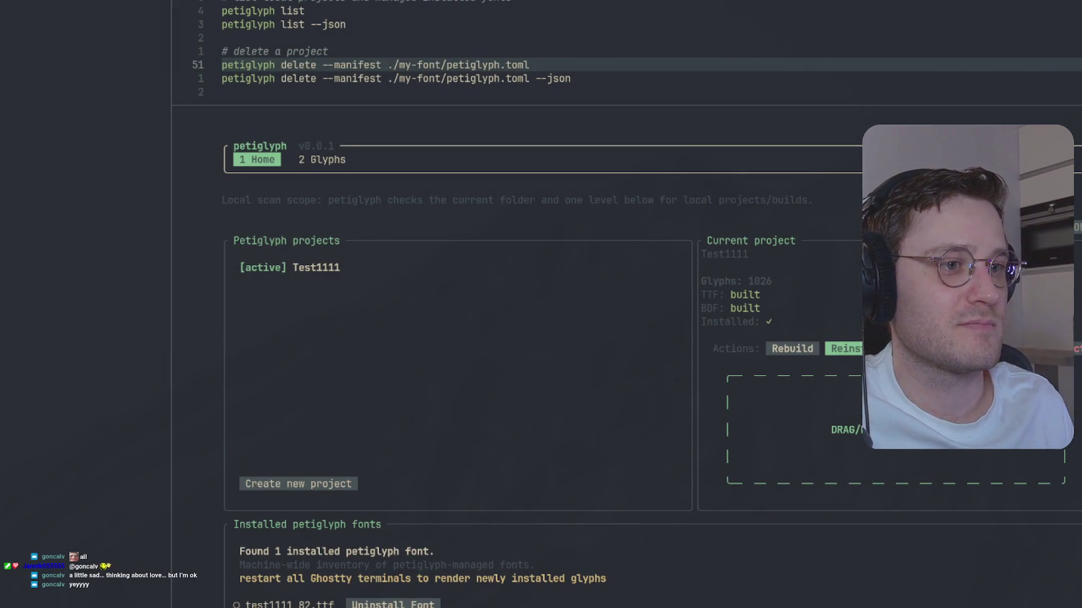
Preview the boykisser.webp composition in Glyphs, then return Home and step focus toward the installed fonts.
{"action": "key", "text": "2"}
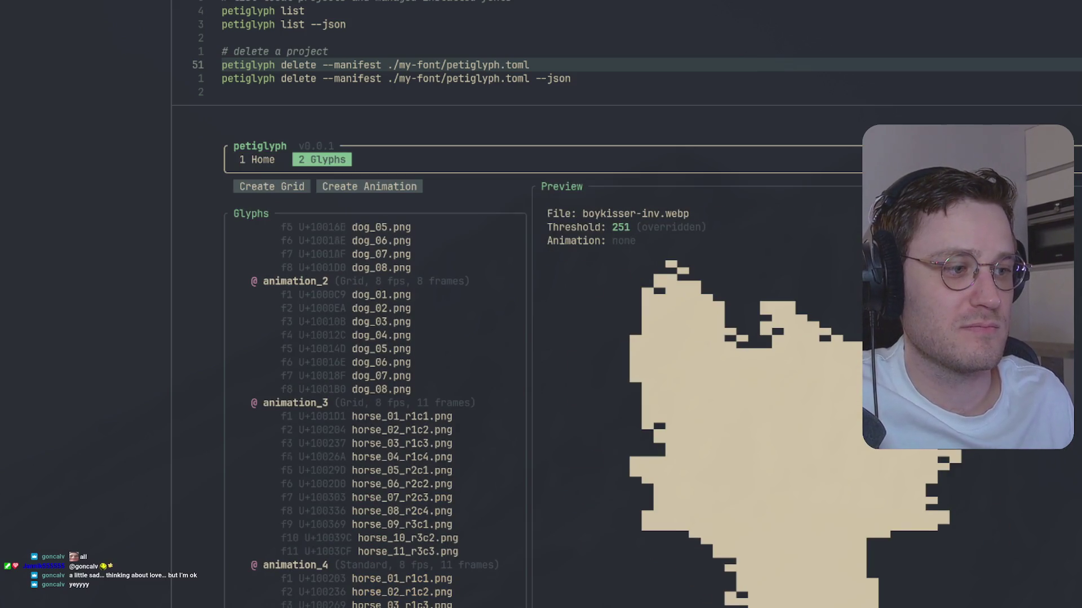
{"action": "key", "text": "Down"}
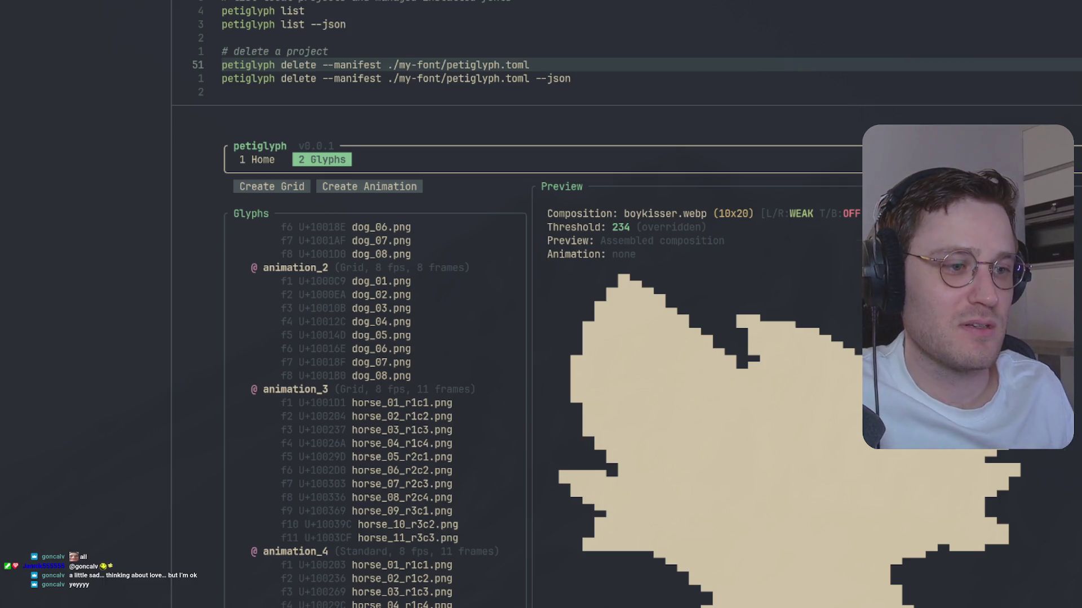
{"action": "key", "text": "1"}
{"action": "key", "text": "Tab"}
{"action": "key", "text": "Tab"}
{"action": "key", "text": "Tab"}
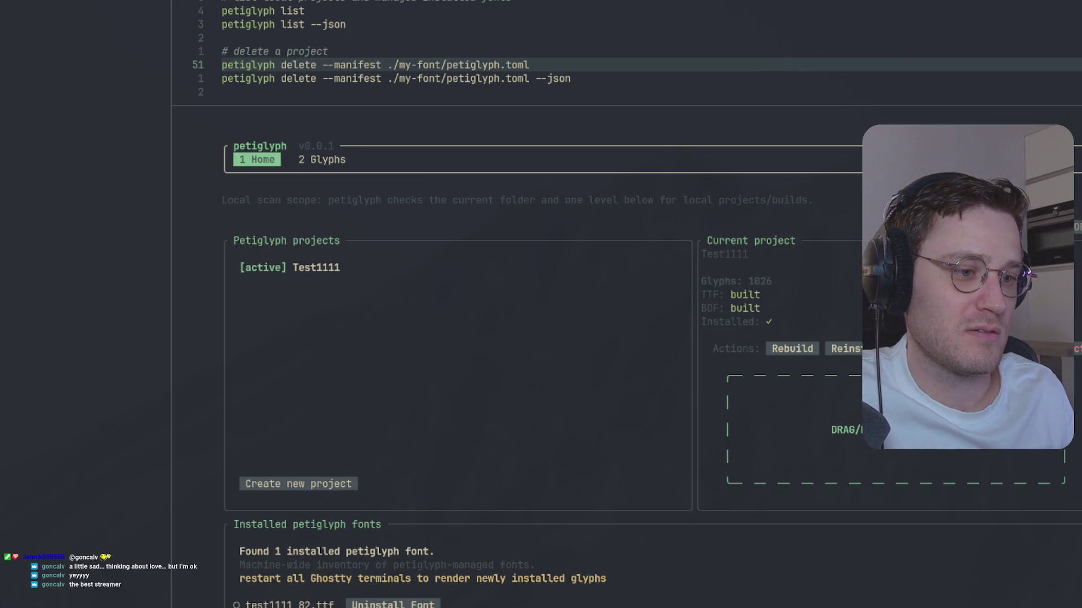
{"action": "key", "text": "Tab"}
{"action": "key", "text": "Tab"}
{"action": "key", "text": "Tab"}
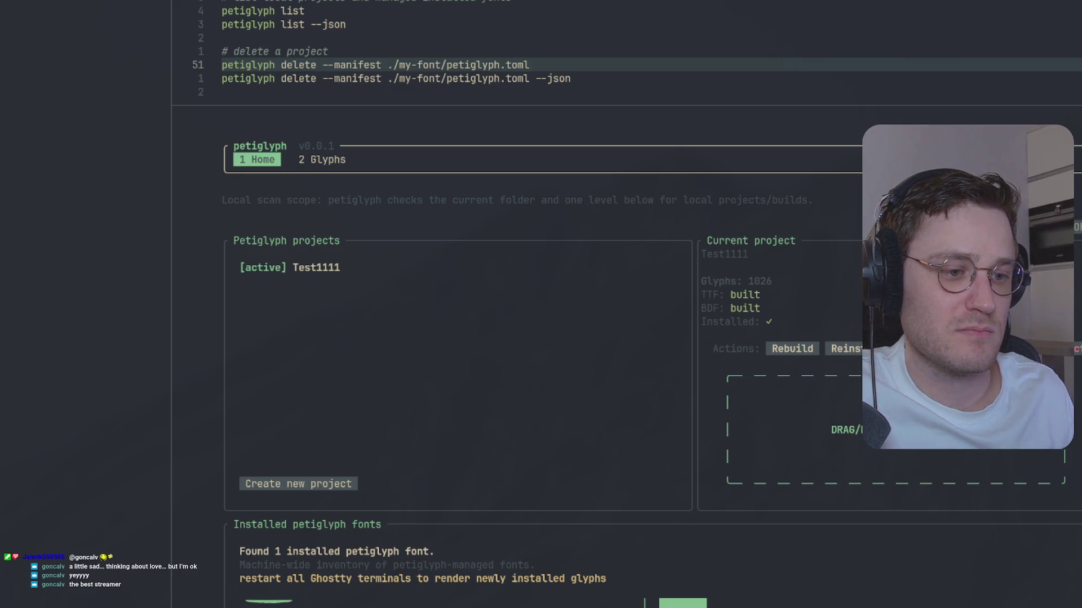
Flip to Glyphs and back to Home, cycling focus to the new-project and last project actions.
{"action": "key", "text": "2"}
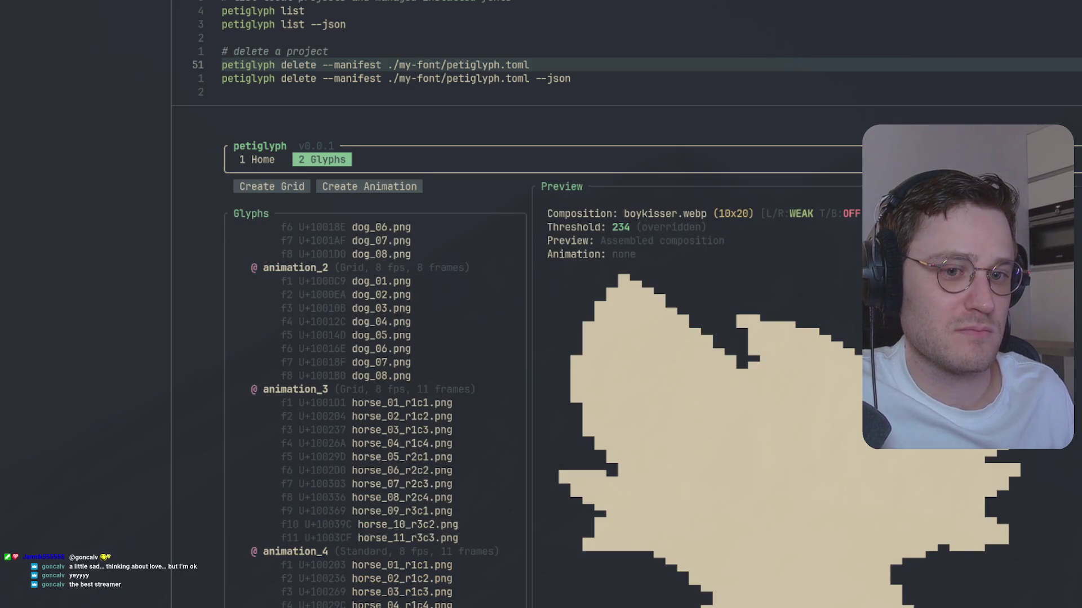
{"action": "key", "text": "1"}
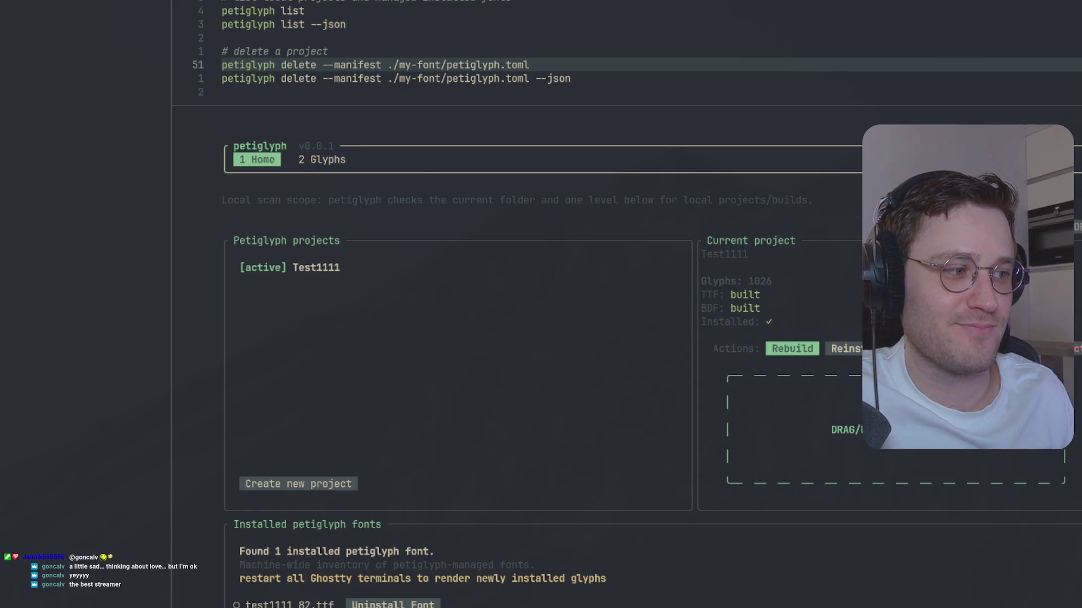
{"action": "key", "text": "Tab"}
{"action": "key", "text": "Tab"}
{"action": "key", "text": "Tab"}
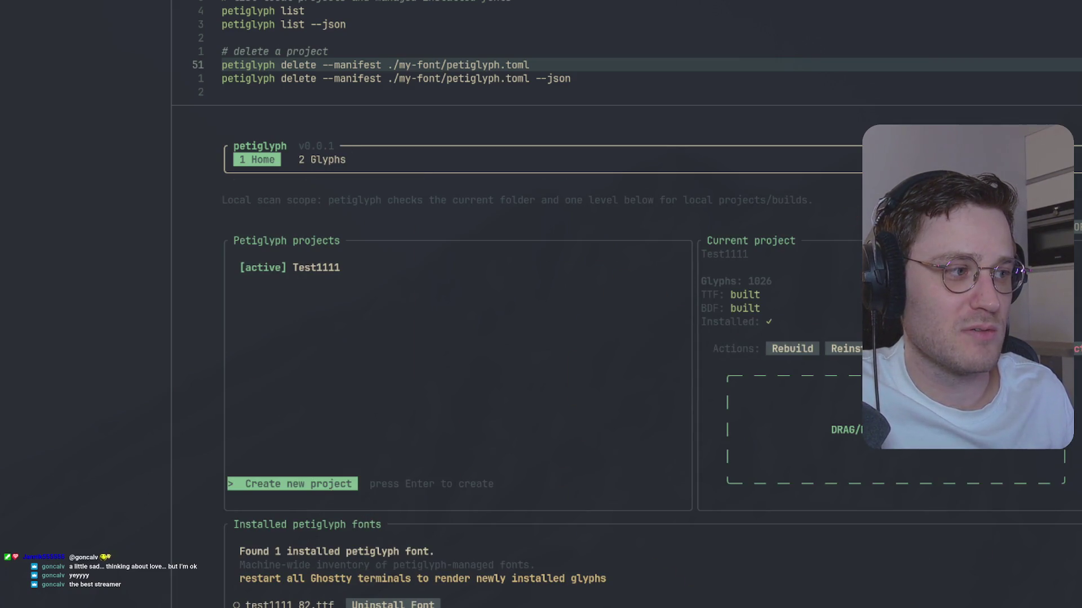
{"action": "key", "text": "Tab"}
{"action": "key", "text": "Tab"}
{"action": "key", "text": "Tab"}
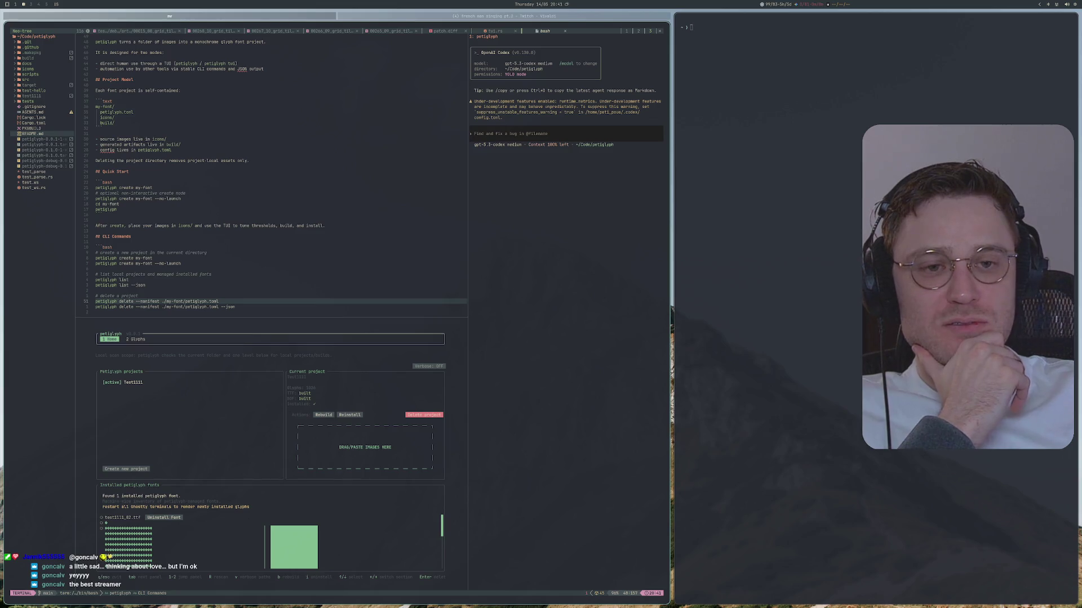
{"action": "left_click", "coordinate": [525, 140]}
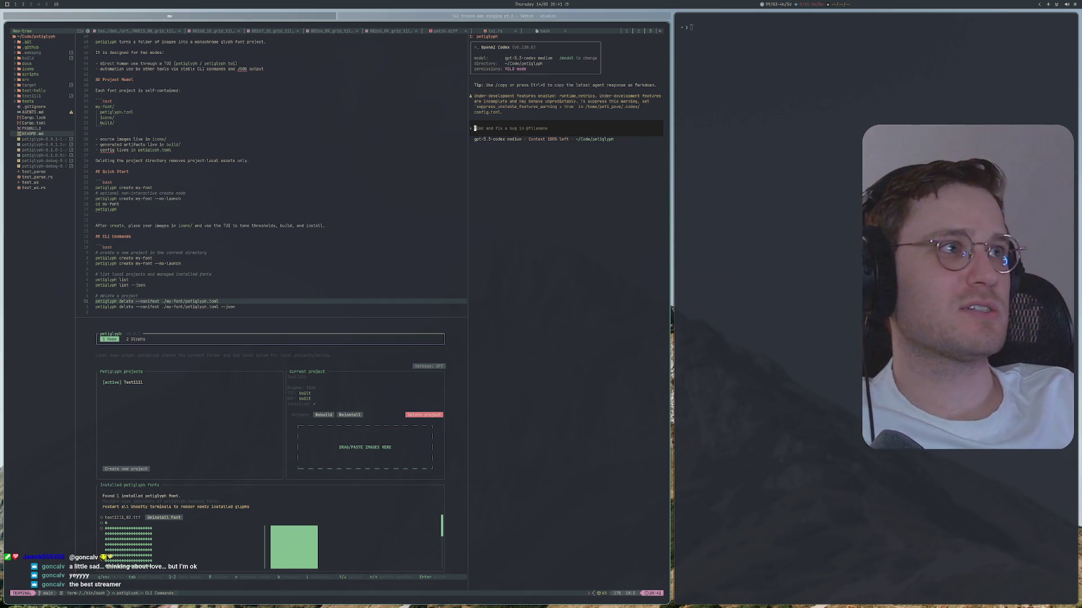
{"action": "left_click", "coordinate": [407, 16]}
In YouTube Studio, switch to the streams channel and open its public Your channel page.
{"action": "left_click", "coordinate": [34, 167]}
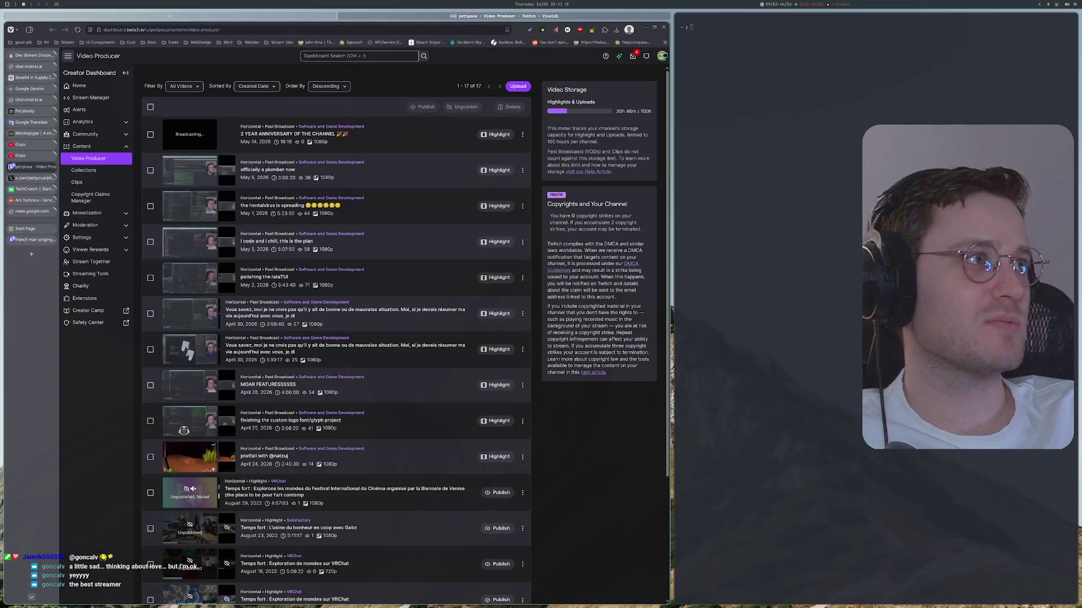
{"action": "left_click", "coordinate": [32, 156]}
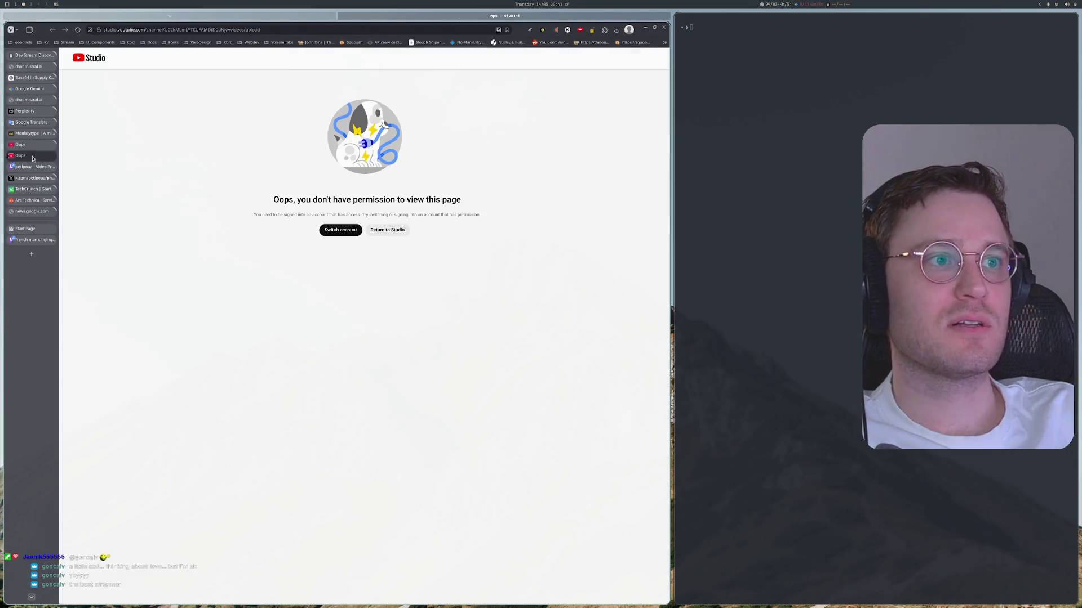
{"action": "left_click", "coordinate": [339, 229]}
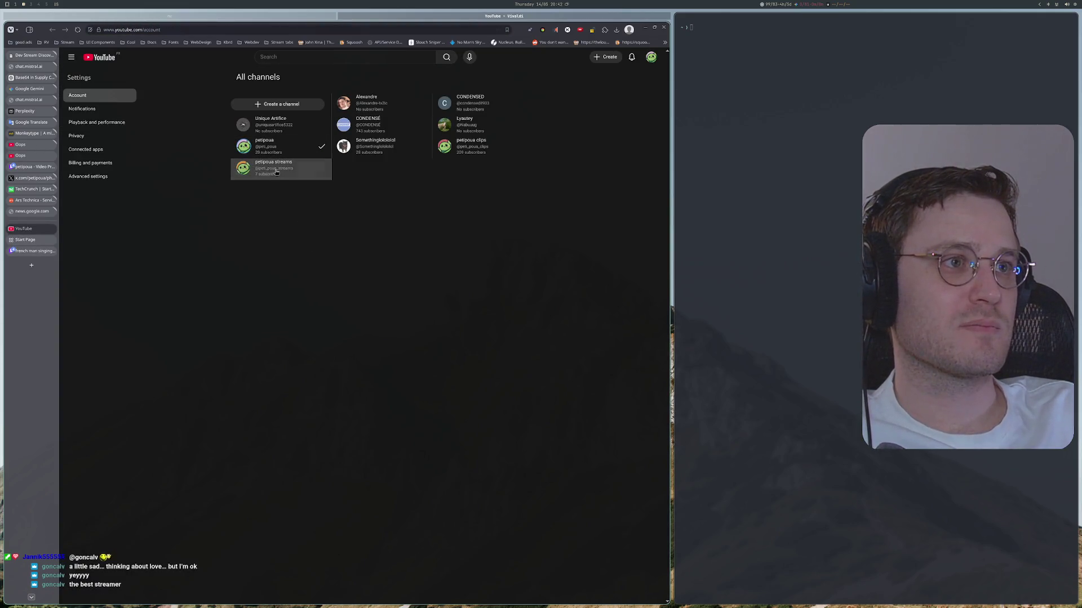
{"action": "left_click", "coordinate": [275, 172]}
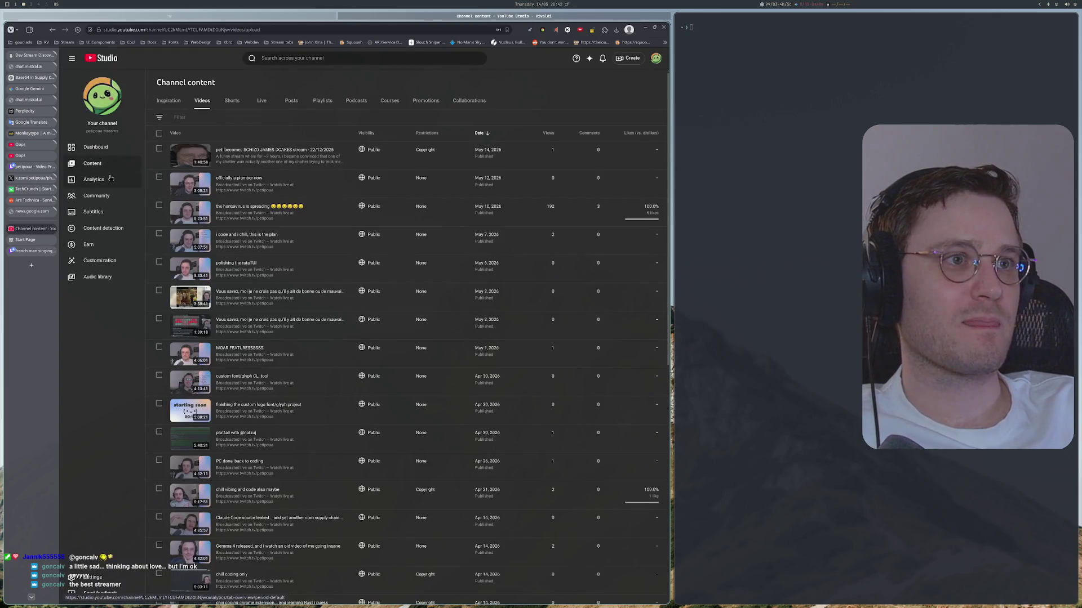
{"action": "left_click", "coordinate": [655, 58]}
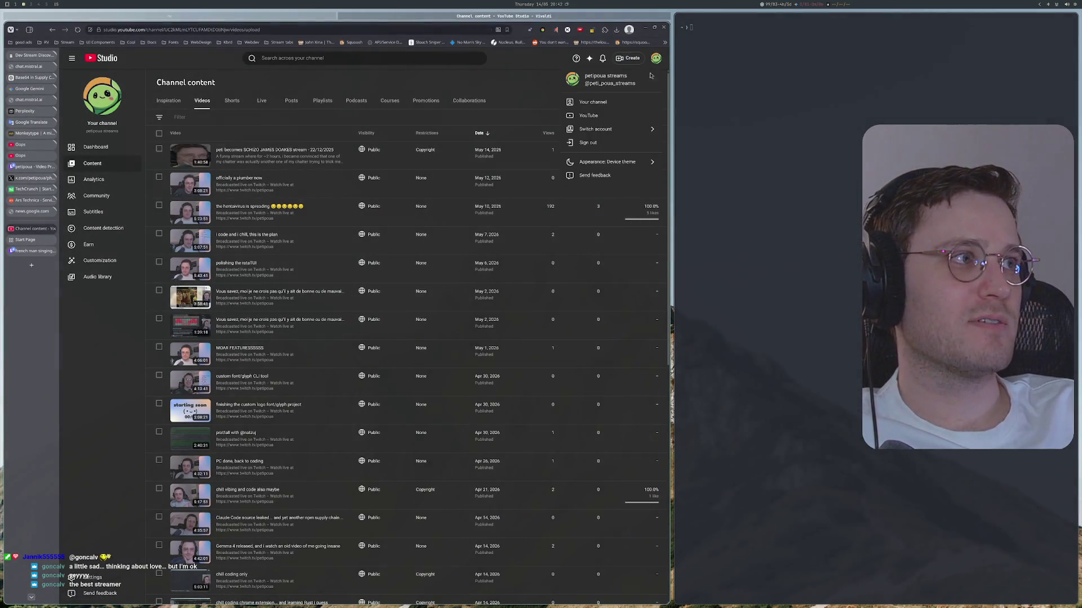
{"action": "left_click", "coordinate": [593, 102]}
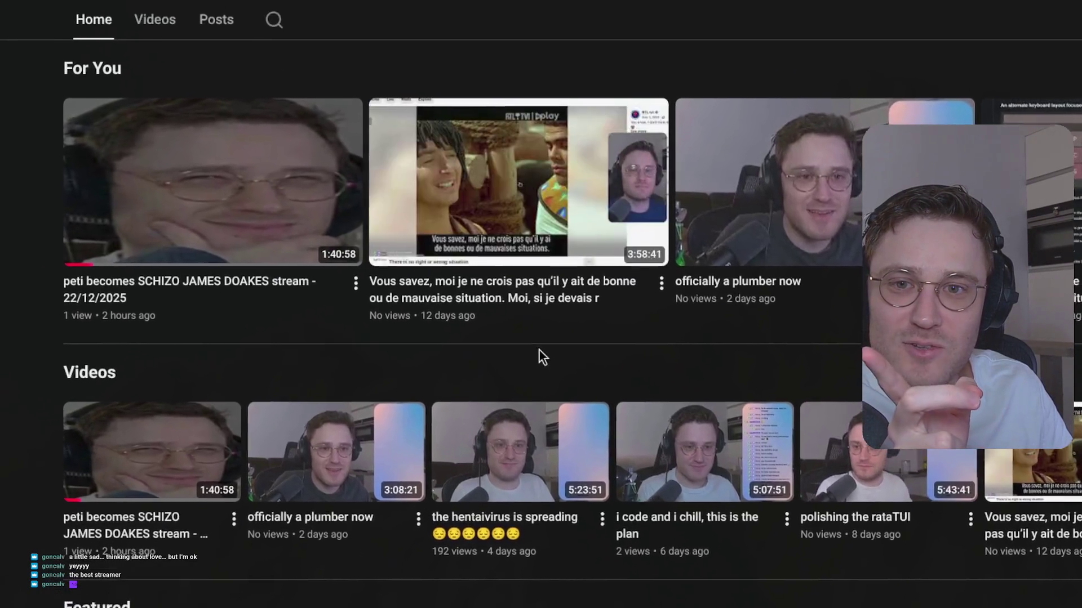
Scroll up to bring the channel header and tabs into view.
{"action": "scroll", "coordinate": [539, 307], "scroll_direction": "up", "scroll_amount": 4}
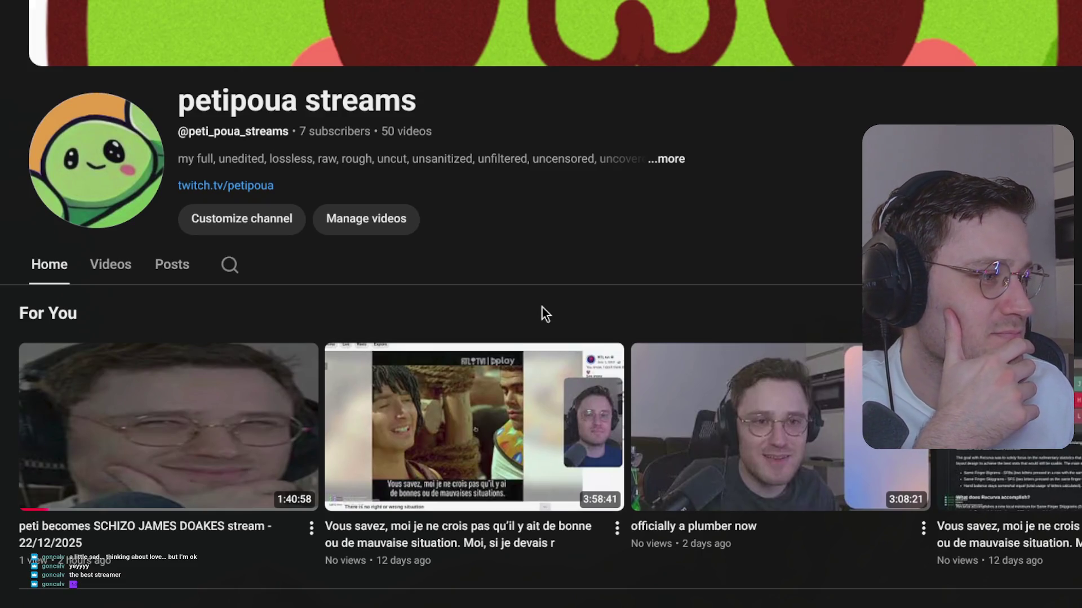
{"action": "scroll", "coordinate": [519, 364], "scroll_direction": "down", "scroll_amount": 5}
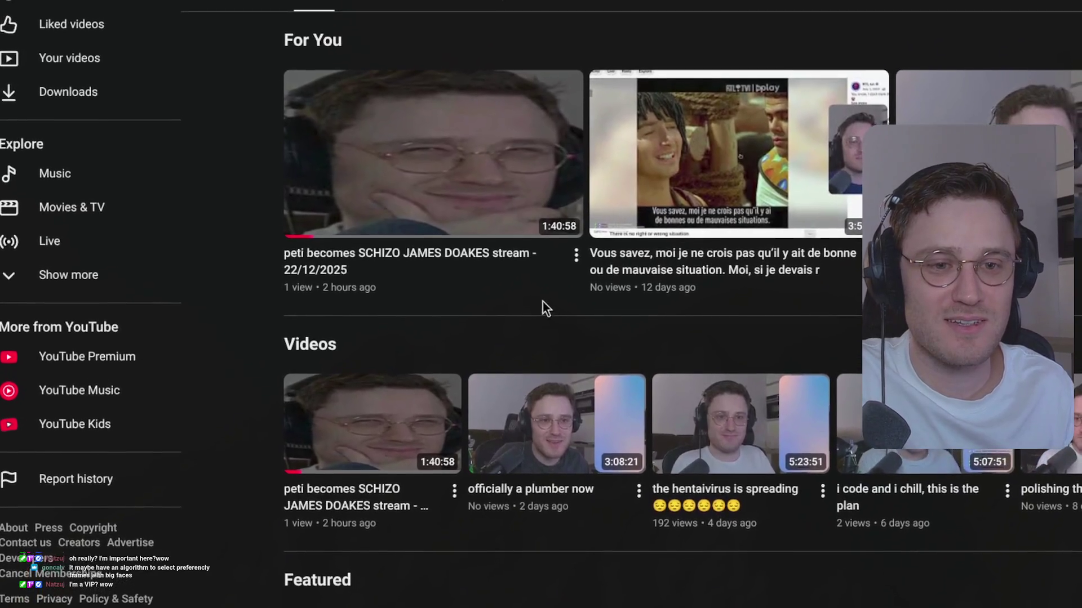
Scroll down the petipoua streams channel page and back up to the For You row.
{"action": "mouse_move", "coordinate": [468, 275]}
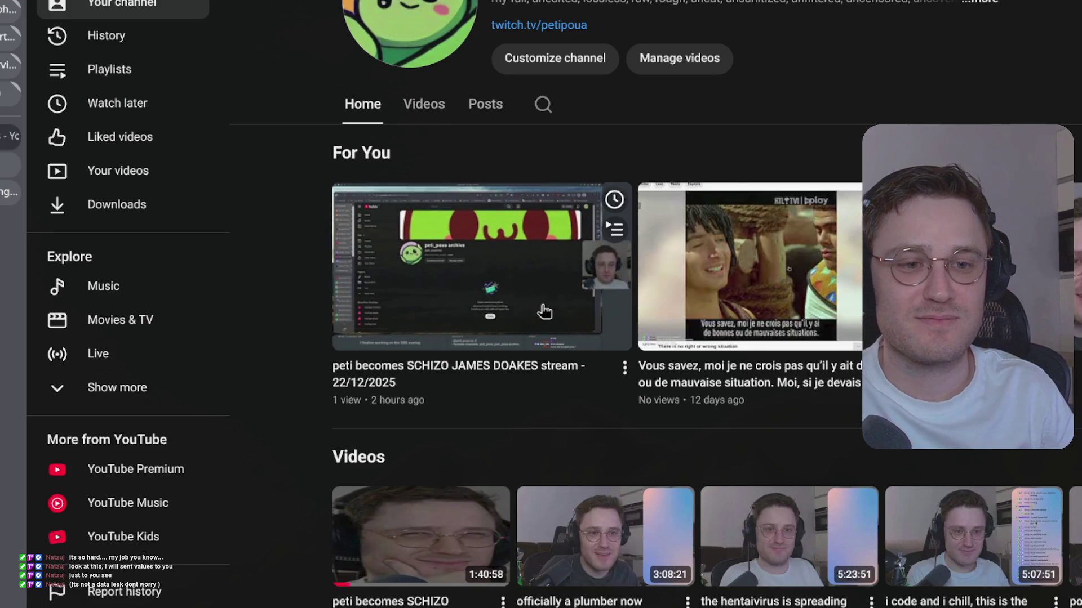
{"action": "scroll", "coordinate": [544, 311], "scroll_direction": "down", "scroll_amount": 5}
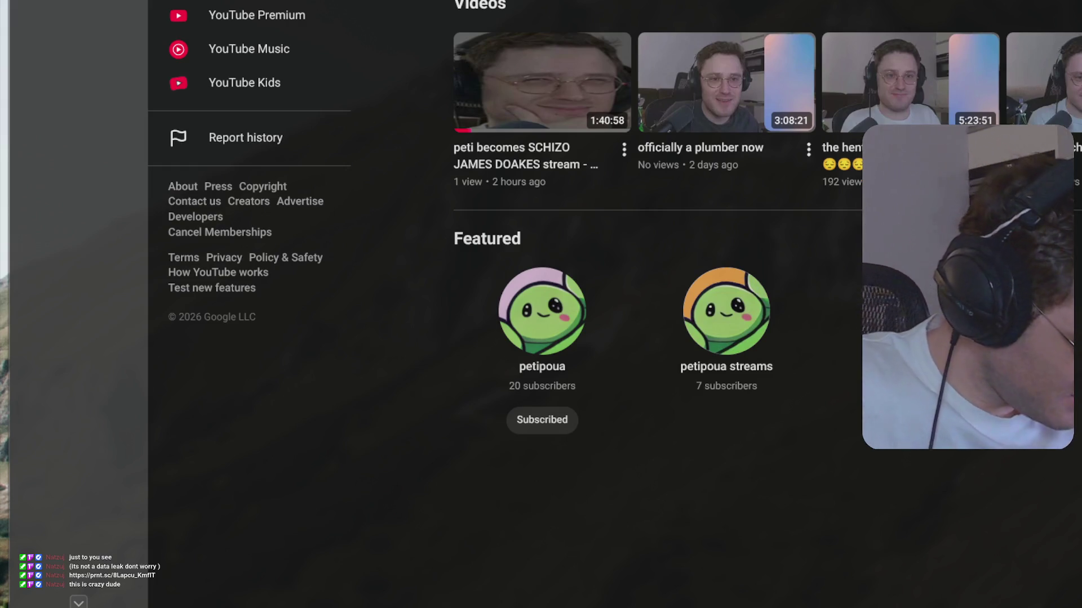
{"action": "scroll", "coordinate": [69, 63], "scroll_direction": "up", "scroll_amount": 3}
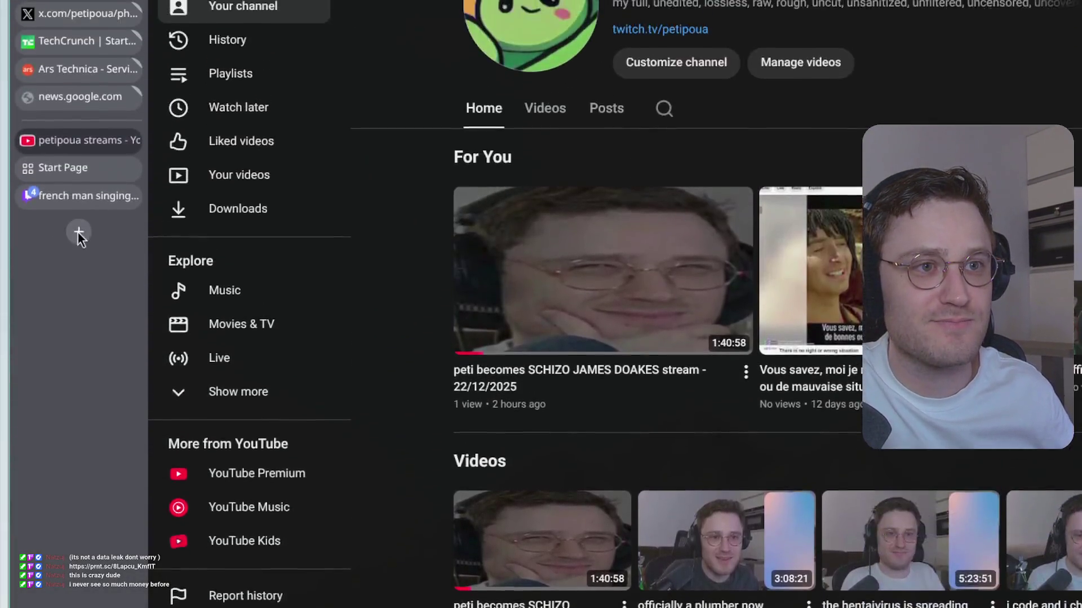
Load the shared prnt.sc screenshot link in a new browser tab.
{"action": "left_click", "coordinate": [79, 225]}
{"action": "key", "text": "ctrl+v"}
{"action": "key", "text": "Return"}
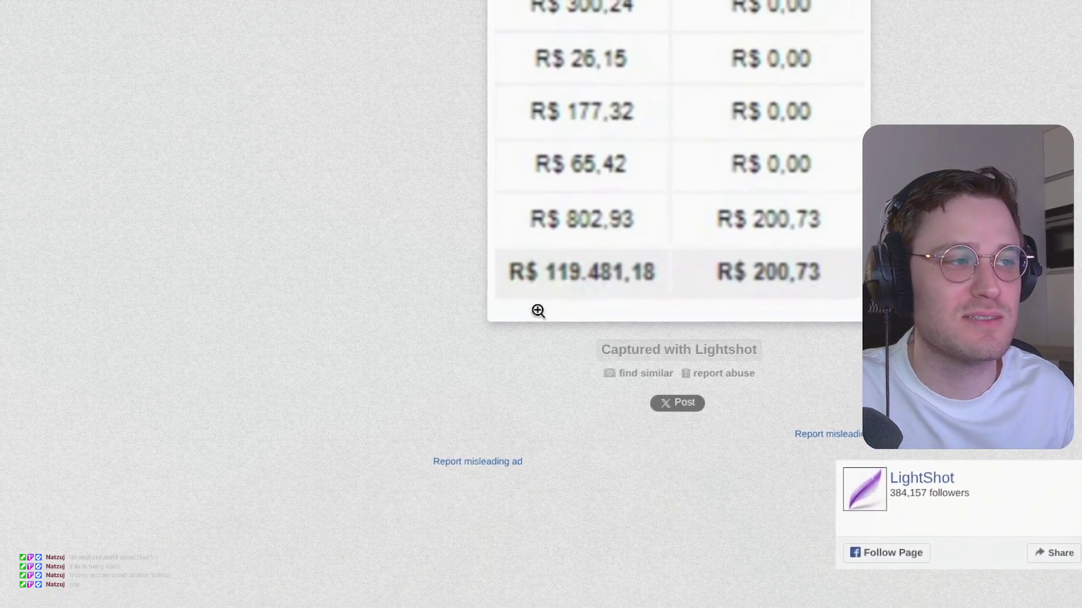
Close the Screenshot by Lightshot tab from the sidebar.
{"action": "mouse_move", "coordinate": [128, 273]}
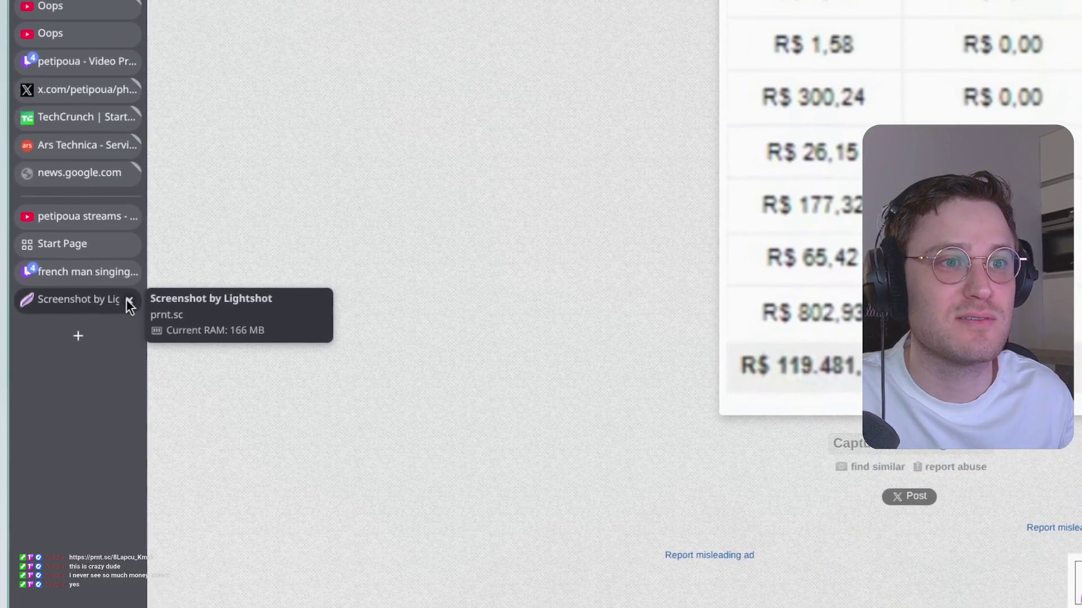
{"action": "left_click", "coordinate": [128, 300]}
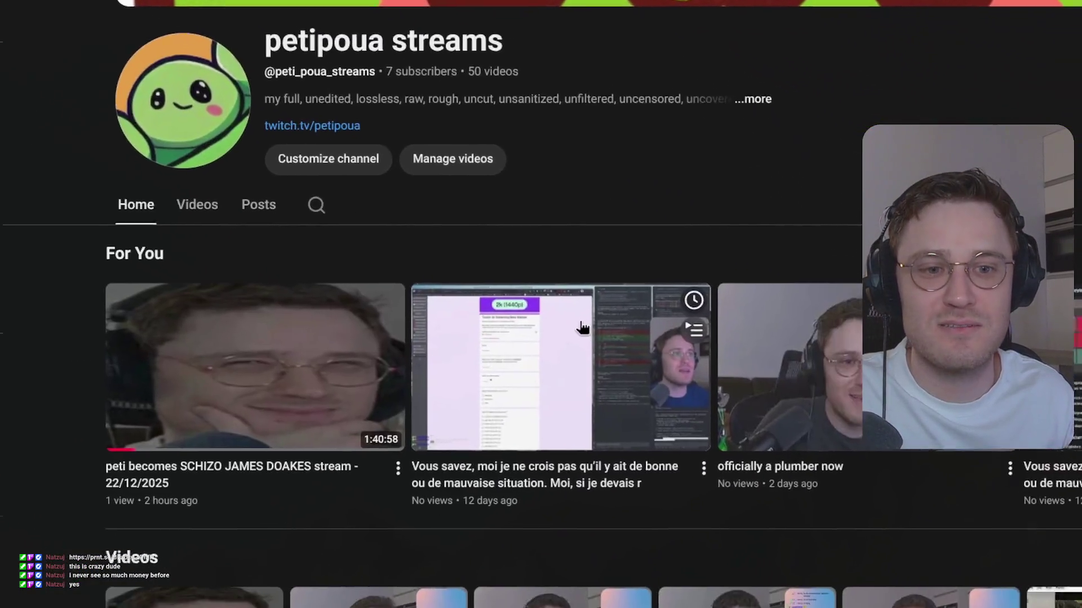
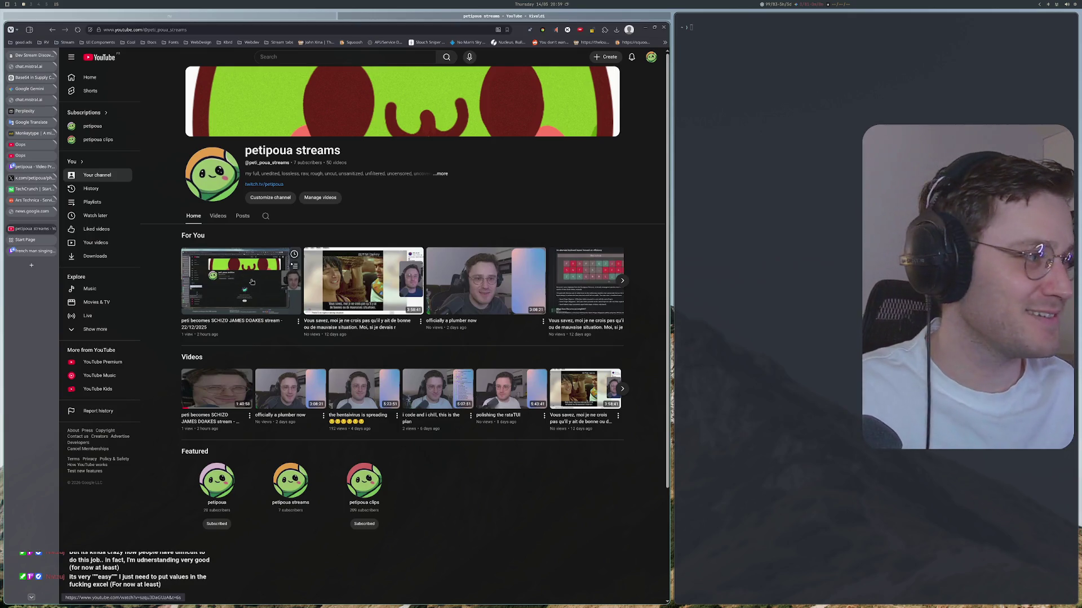
Open the 'peti becomes SCHIZO JAMES DOAKES stream - 22/12/2025' VOD and pause it at 0:06.
{"action": "left_click", "coordinate": [252, 282]}
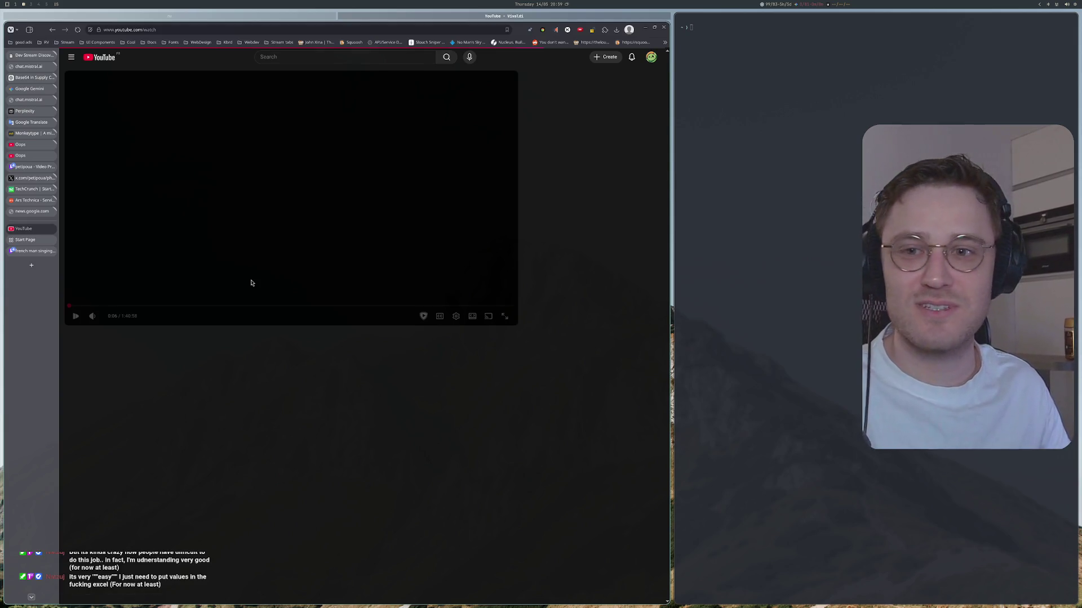
{"action": "key", "text": "space"}
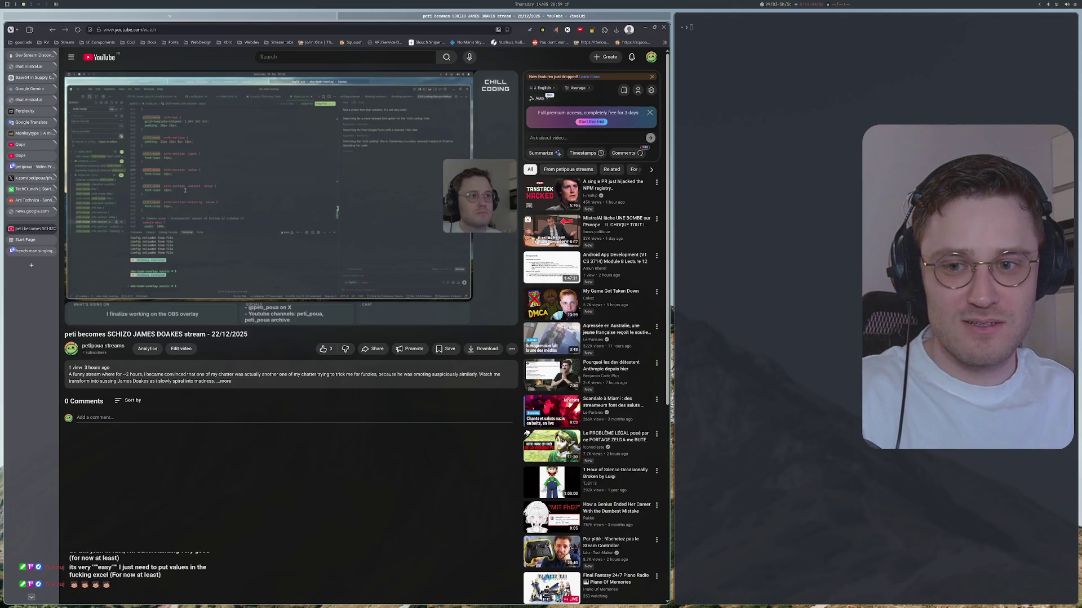
{"action": "key", "text": "super+Right"}
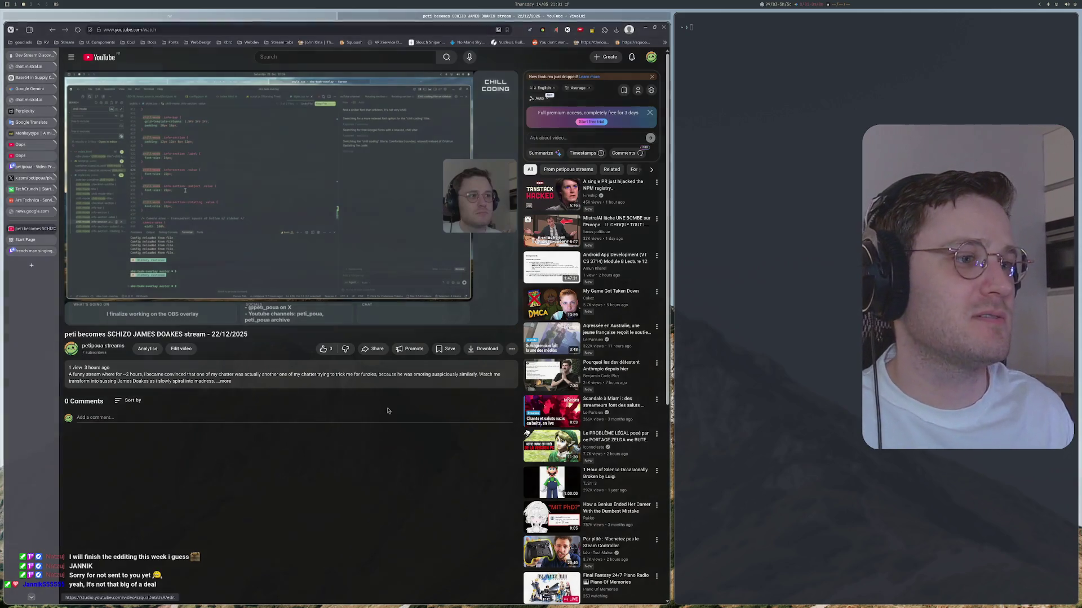
{"action": "mouse_move", "coordinate": [299, 232]}
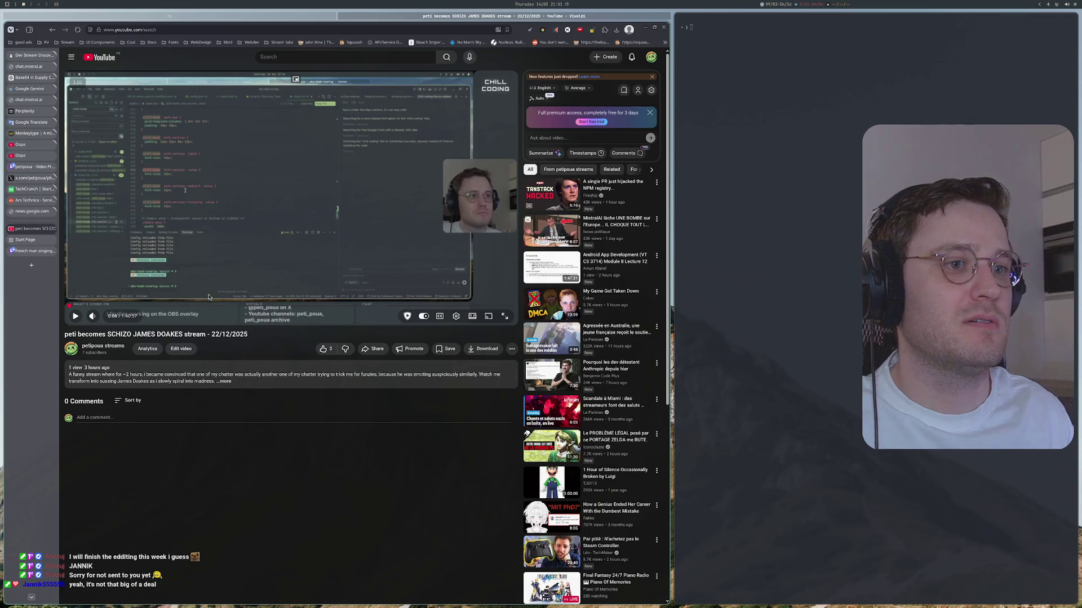
Rewind the stream VOD to 0:00 and switch the player to fullscreen.
{"action": "left_click_drag", "start_coordinate": [71, 299], "coordinate": [38, 314]}
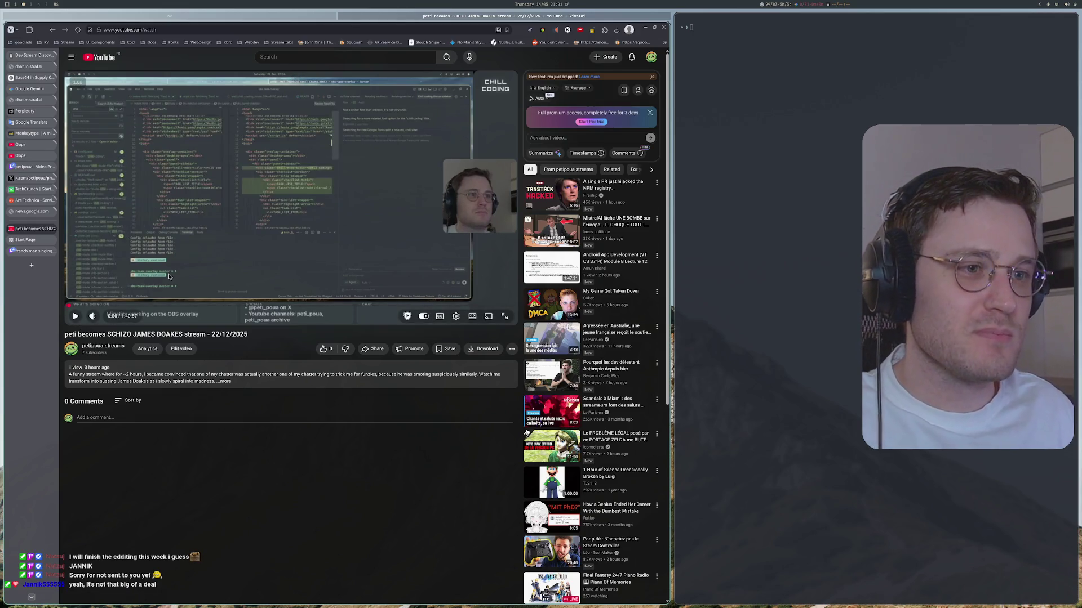
{"action": "left_click_drag", "start_coordinate": [131, 305], "coordinate": [131, 304]}
{"action": "left_click", "coordinate": [504, 317]}
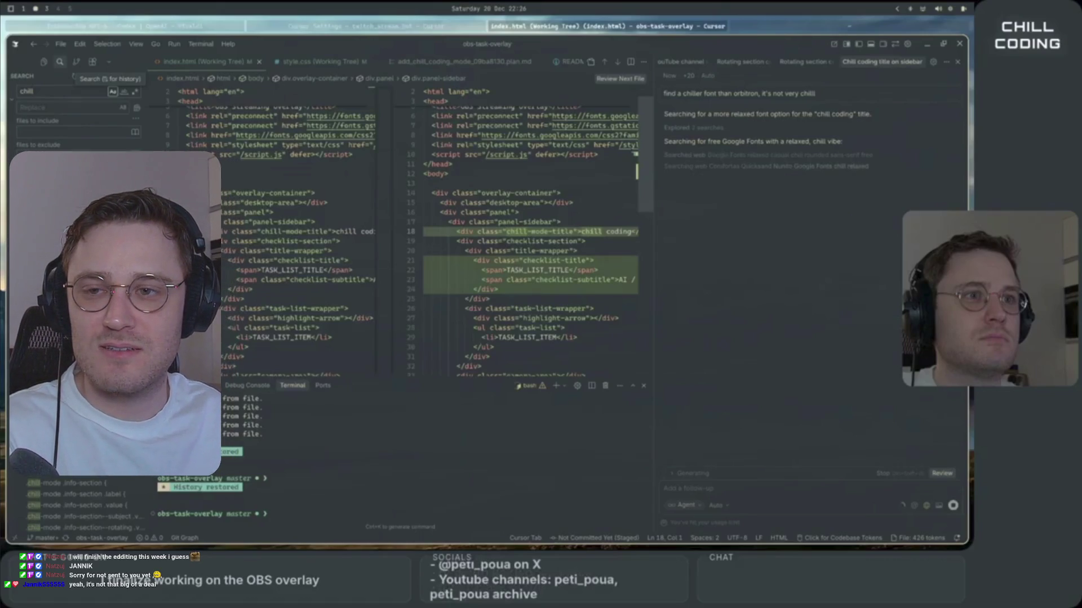
Set playback quality to 720p and start the stream playing from 0:00.
{"action": "mouse_move", "coordinate": [692, 579]}
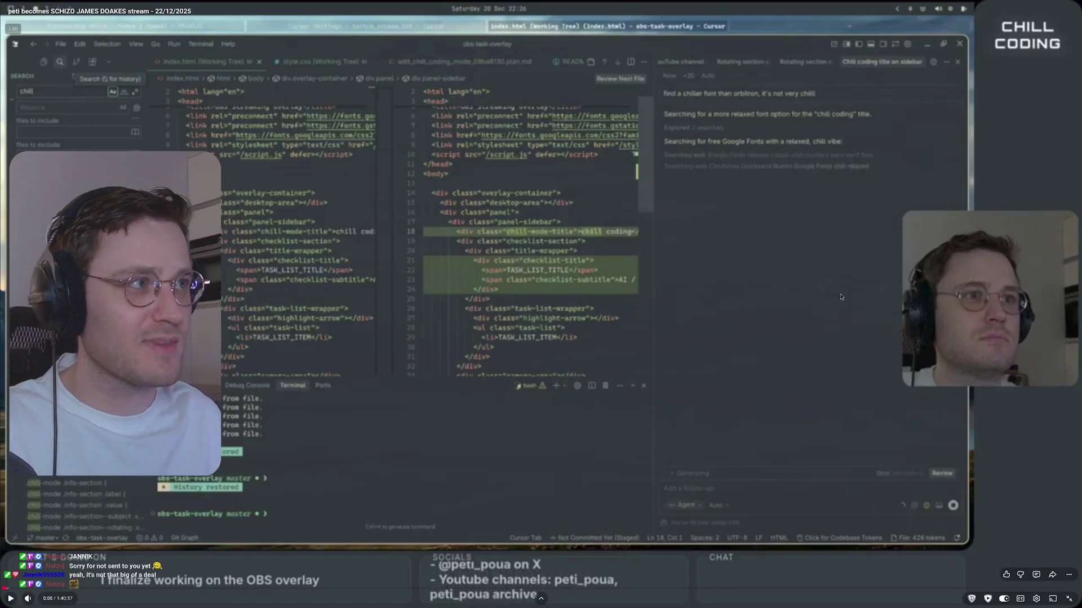
{"action": "left_click", "coordinate": [1036, 599]}
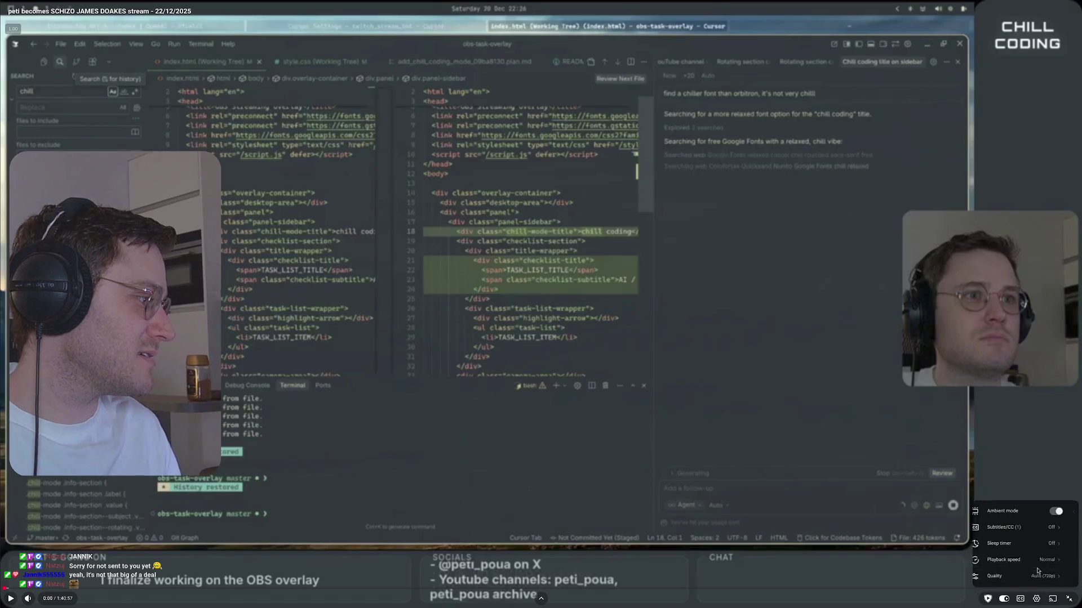
{"action": "left_click", "coordinate": [1041, 577]}
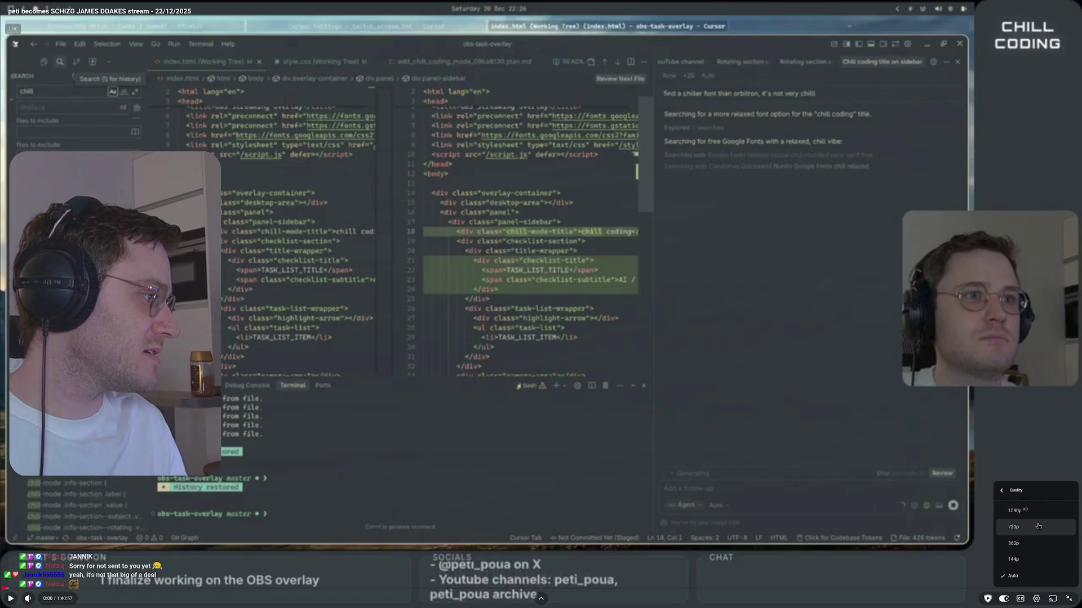
{"action": "left_click", "coordinate": [1034, 513]}
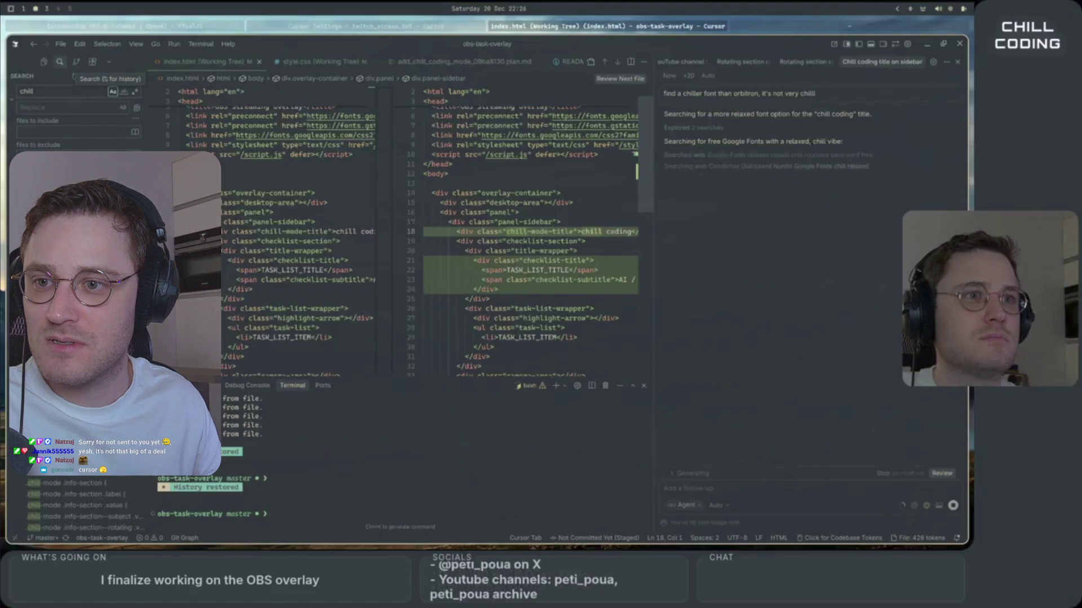
{"action": "mouse_move", "coordinate": [942, 321]}
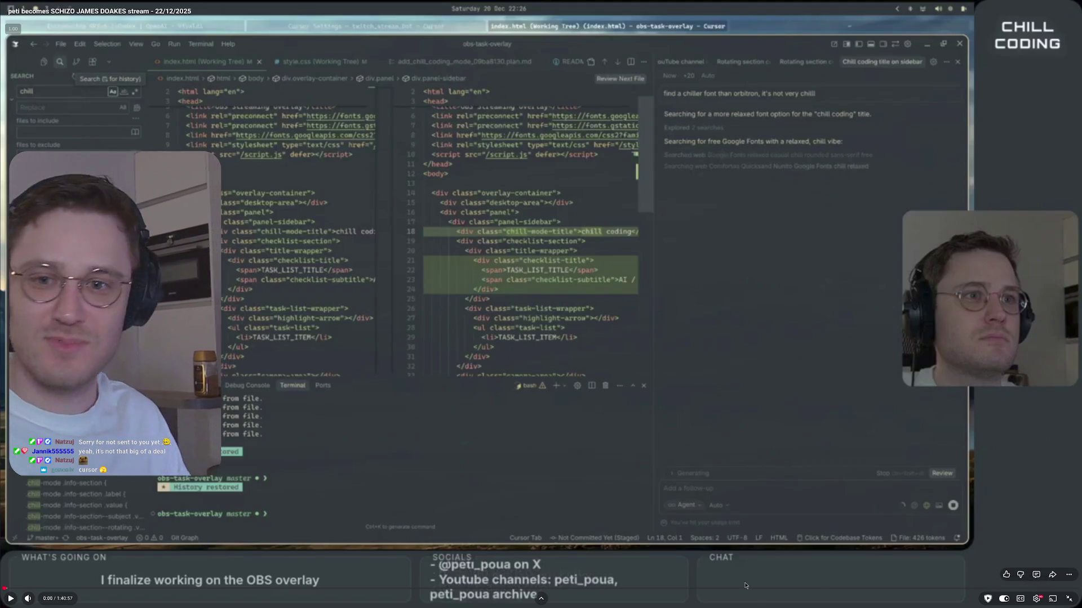
{"action": "left_click", "coordinate": [586, 385]}
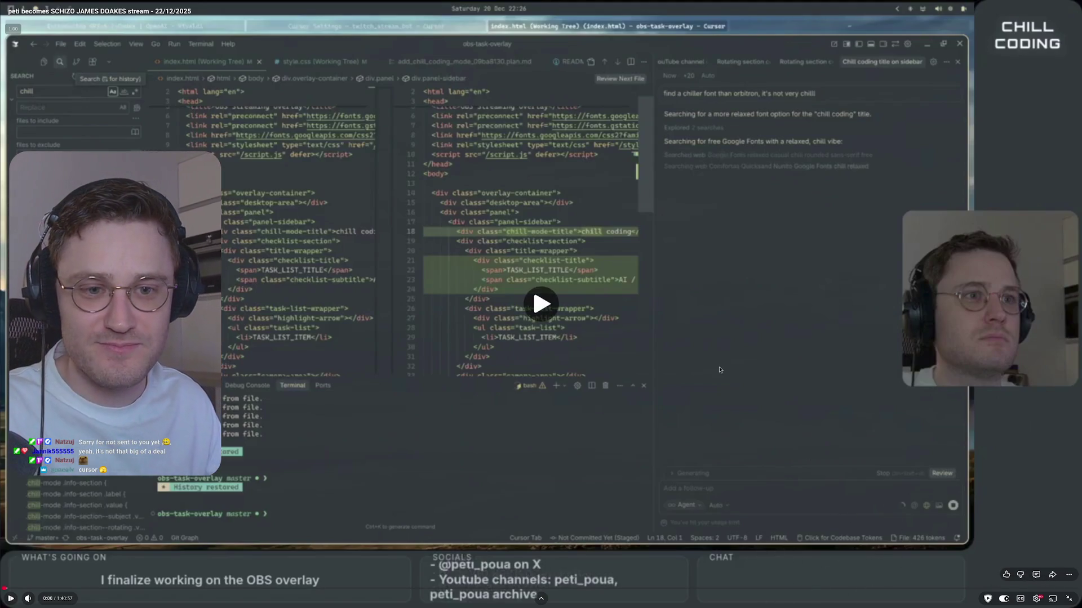
{"action": "mouse_move", "coordinate": [55, 603]}
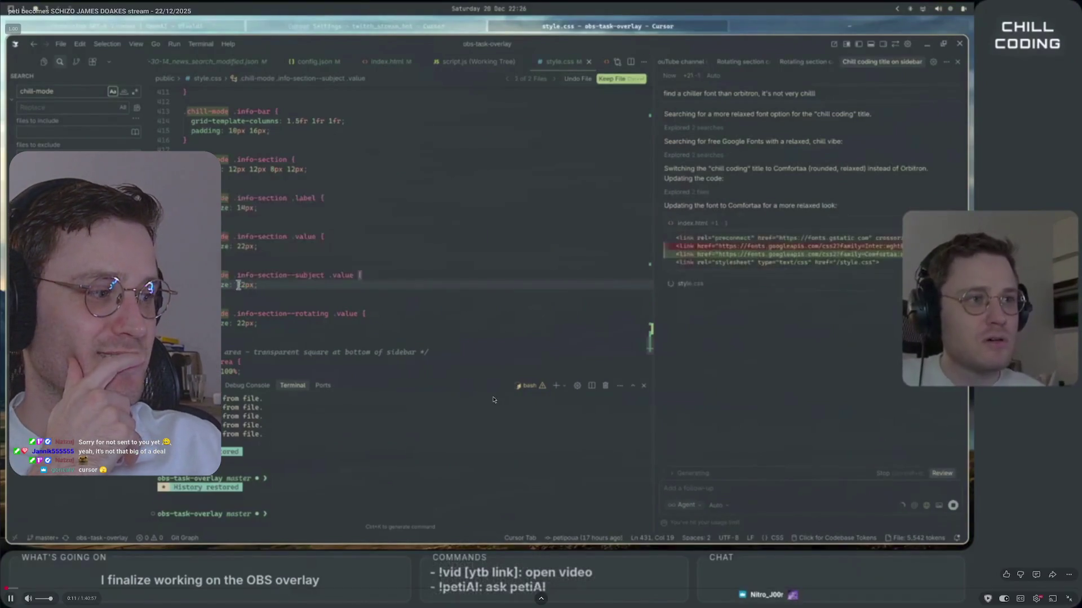
{"action": "left_click", "coordinate": [412, 455]}
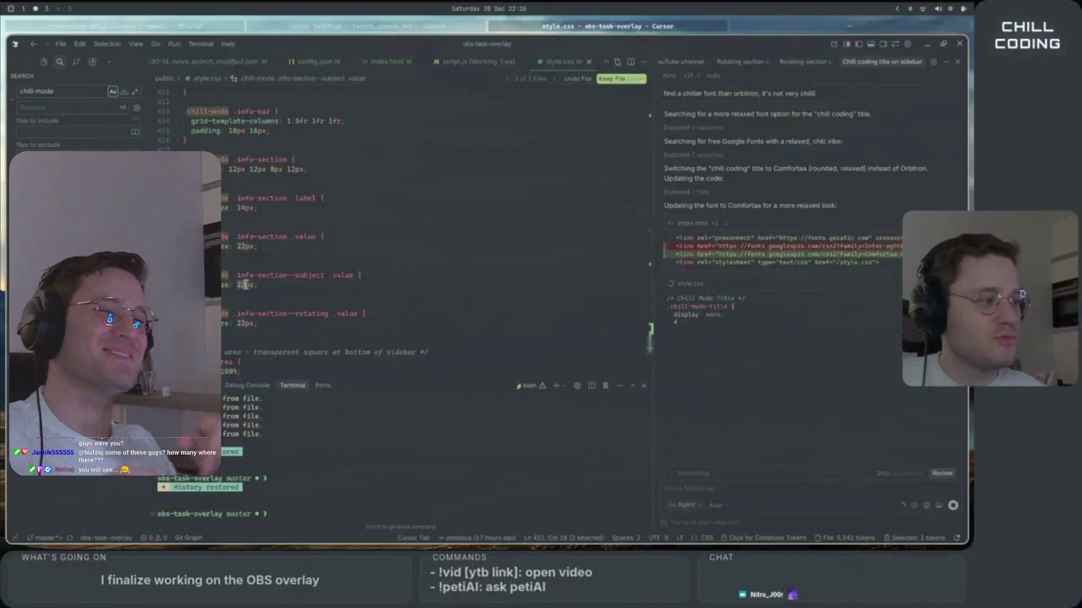
{"action": "mouse_move", "coordinate": [787, 600]}
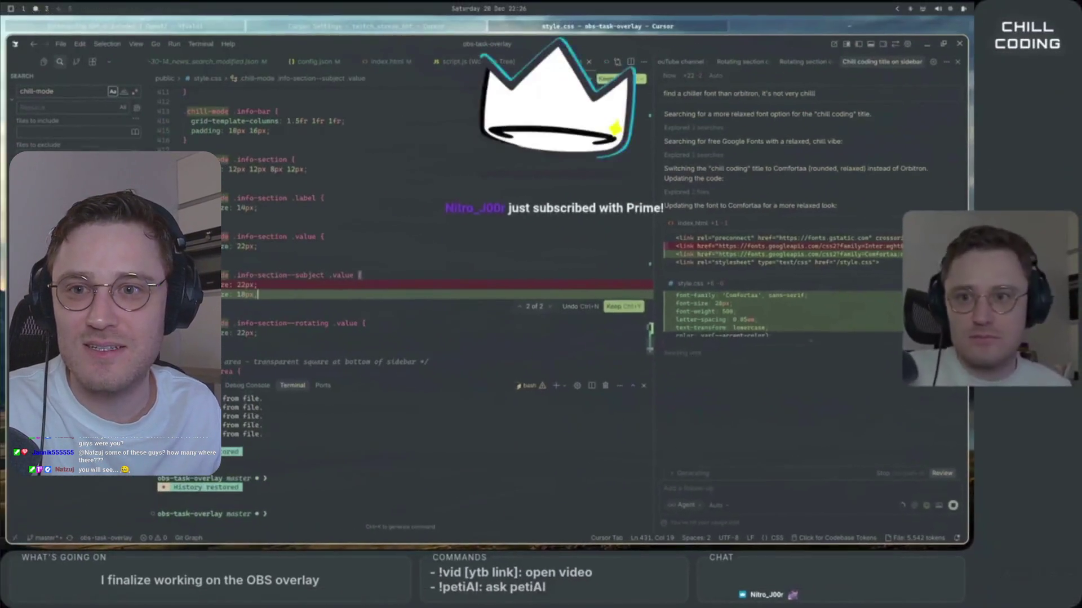
{"action": "mouse_move", "coordinate": [478, 235]}
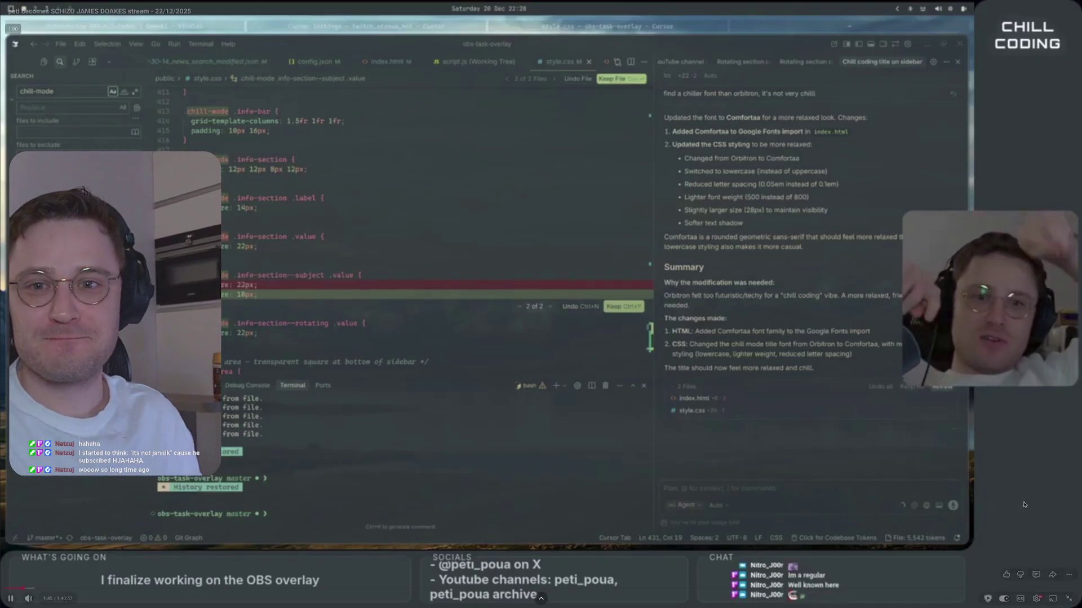
{"action": "mouse_move", "coordinate": [1063, 471]}
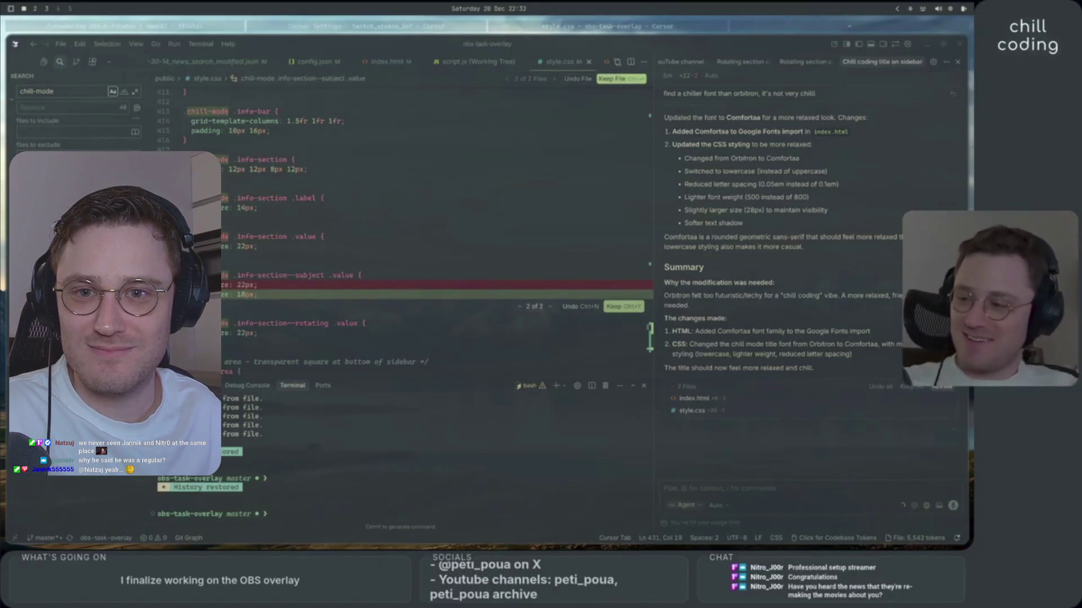
{"action": "mouse_move", "coordinate": [704, 345]}
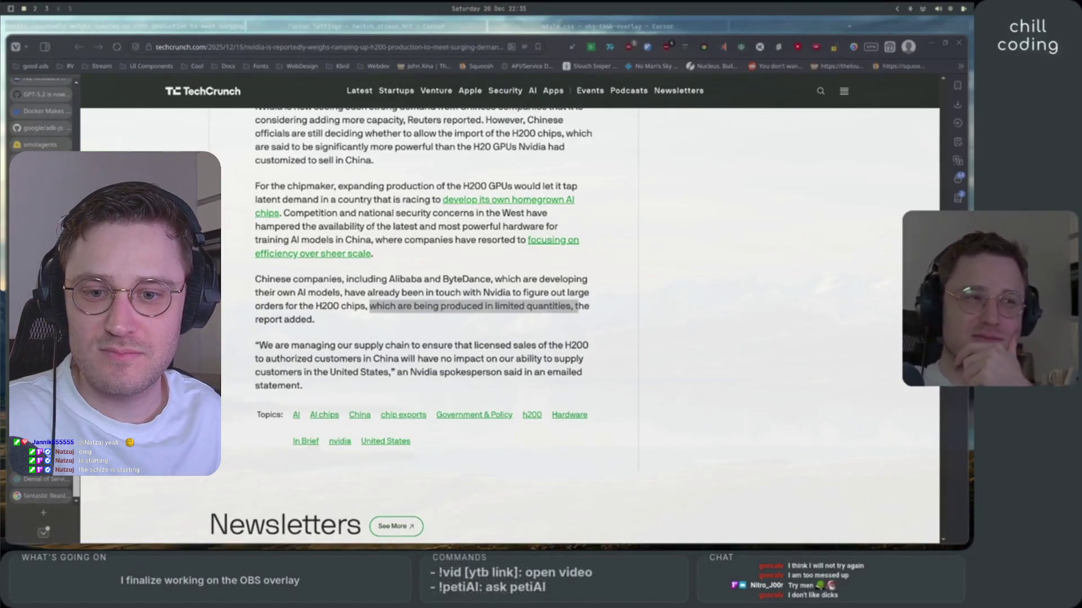
{"action": "mouse_move", "coordinate": [645, 386]}
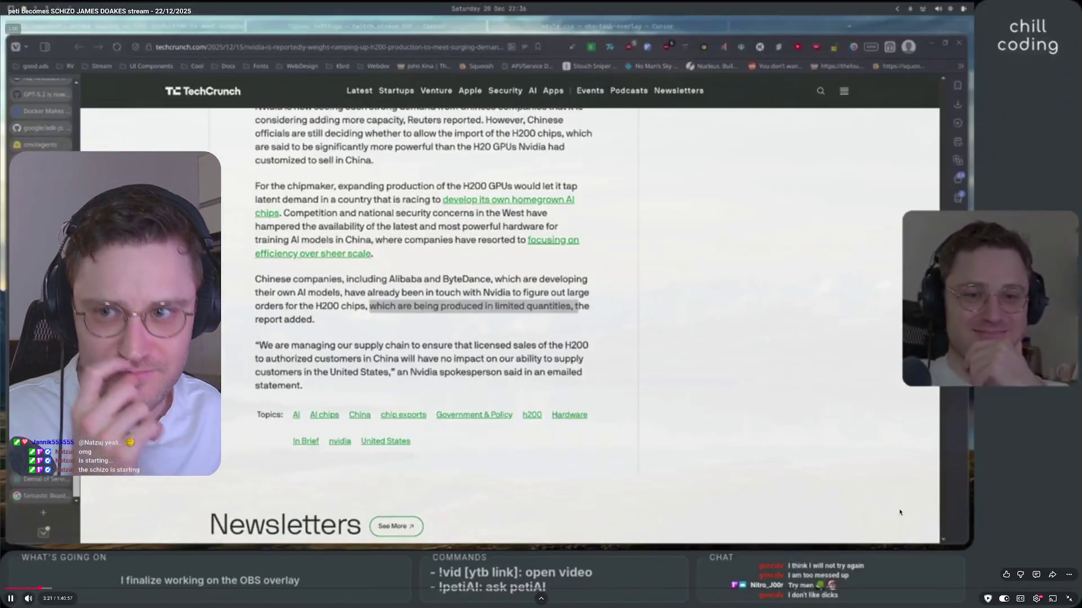
Pause the VOD at 3:22 on the H200 chips news article.
{"action": "left_click", "coordinate": [964, 451]}
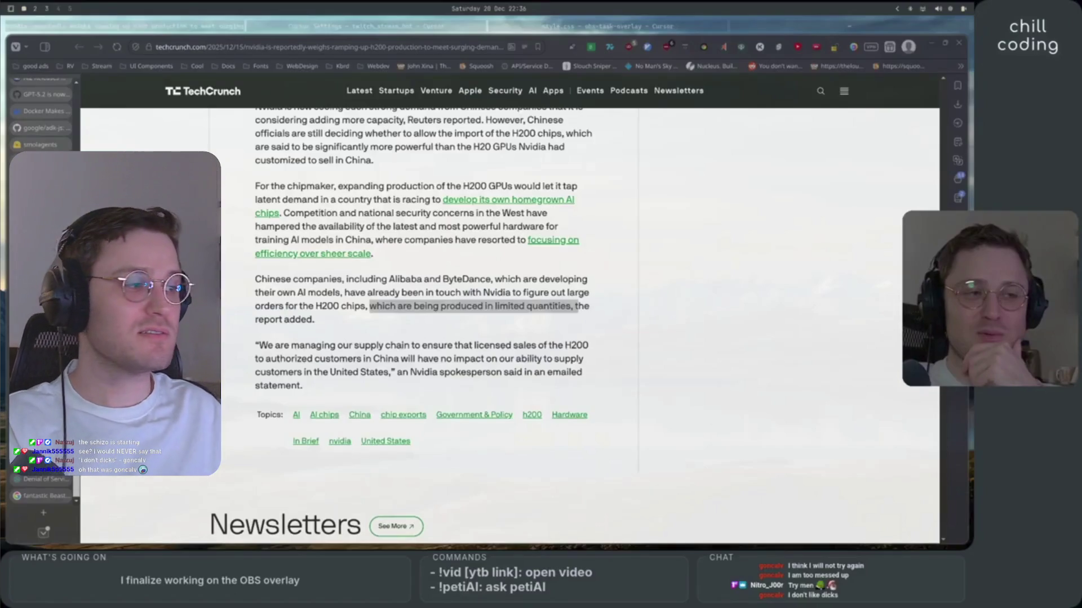
{"action": "mouse_move", "coordinate": [590, 206]}
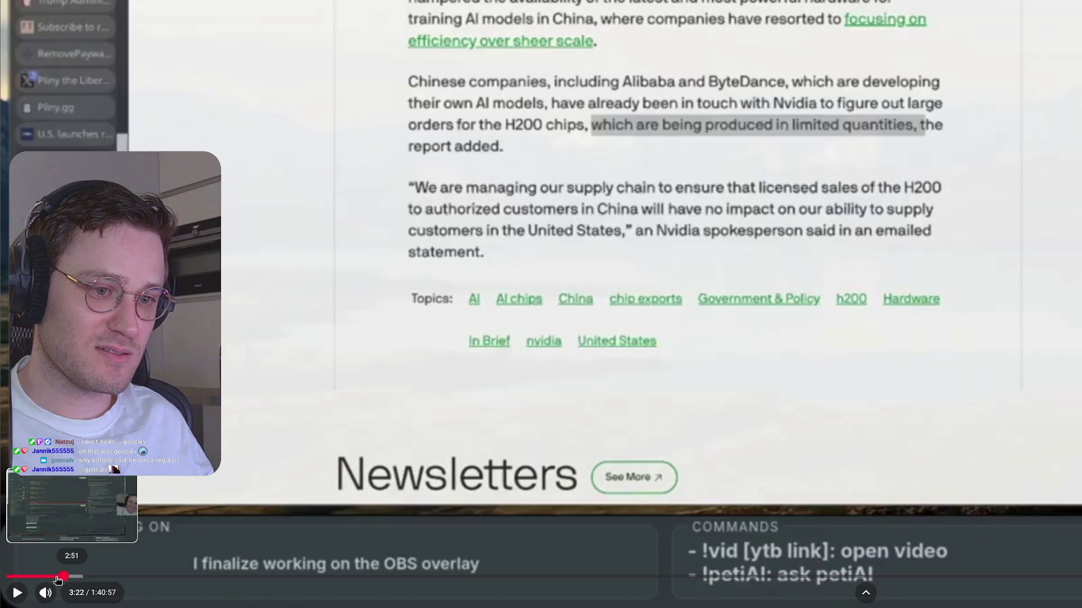
Seek via 2:45 and 3:52 to land on 3:46, then resume playback.
{"action": "left_click", "coordinate": [55, 577]}
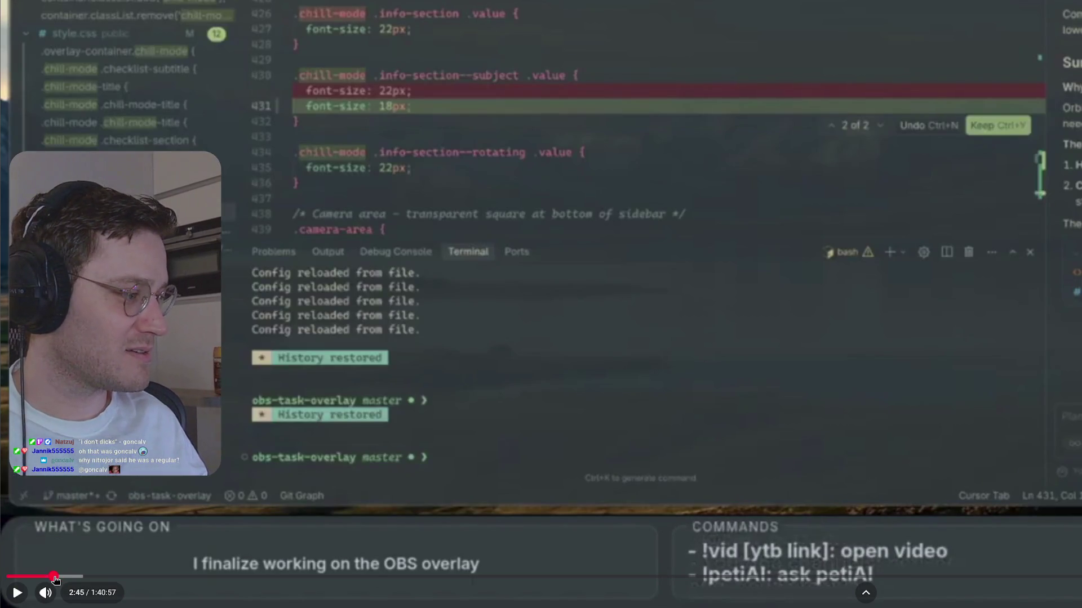
{"action": "left_click", "coordinate": [73, 577]}
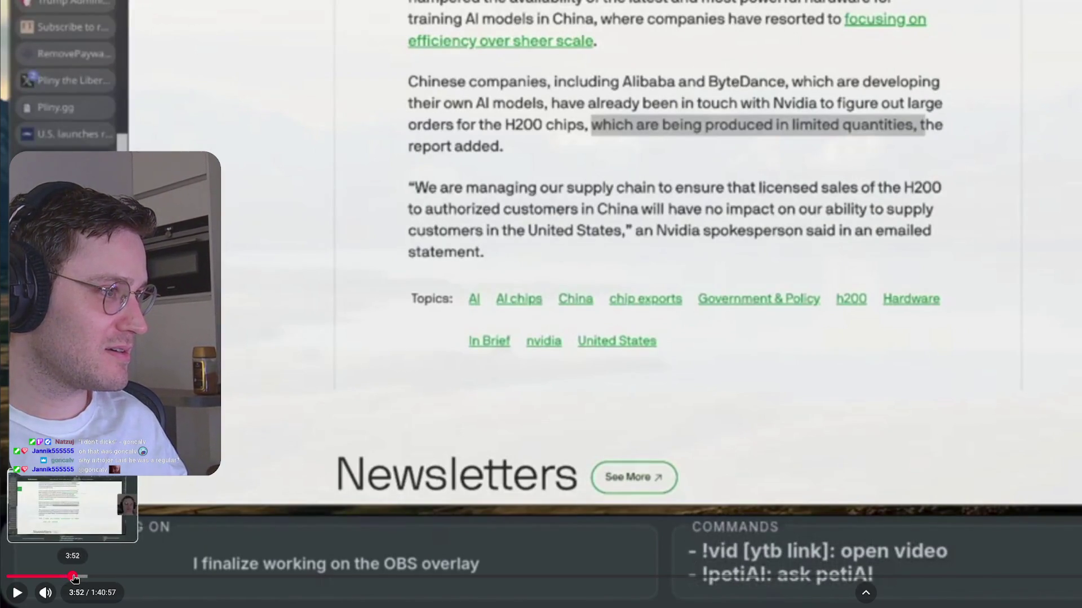
{"action": "left_click", "coordinate": [70, 577]}
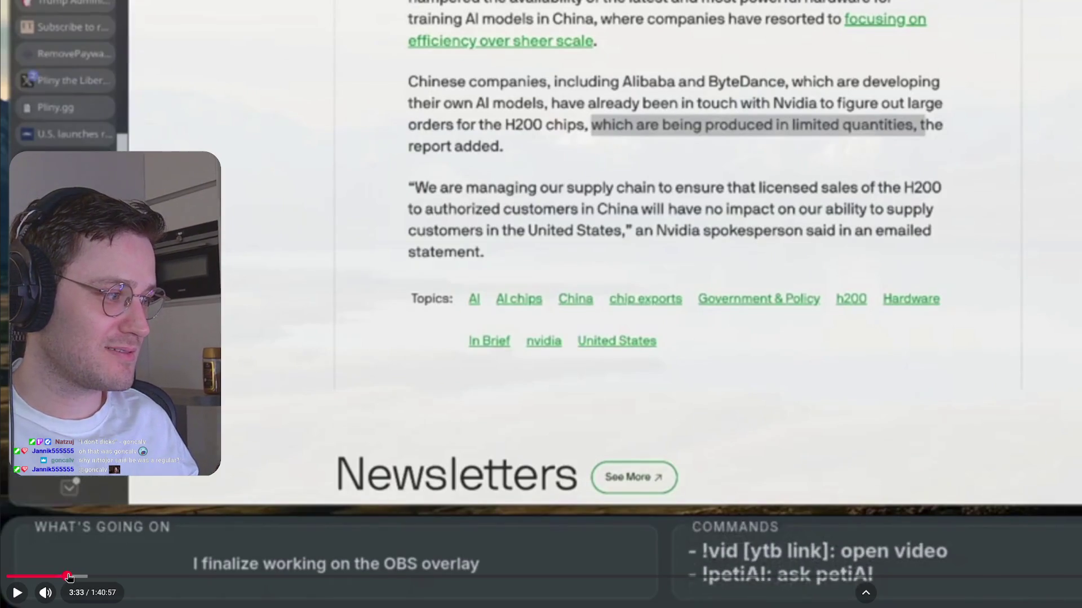
{"action": "key", "text": "space"}
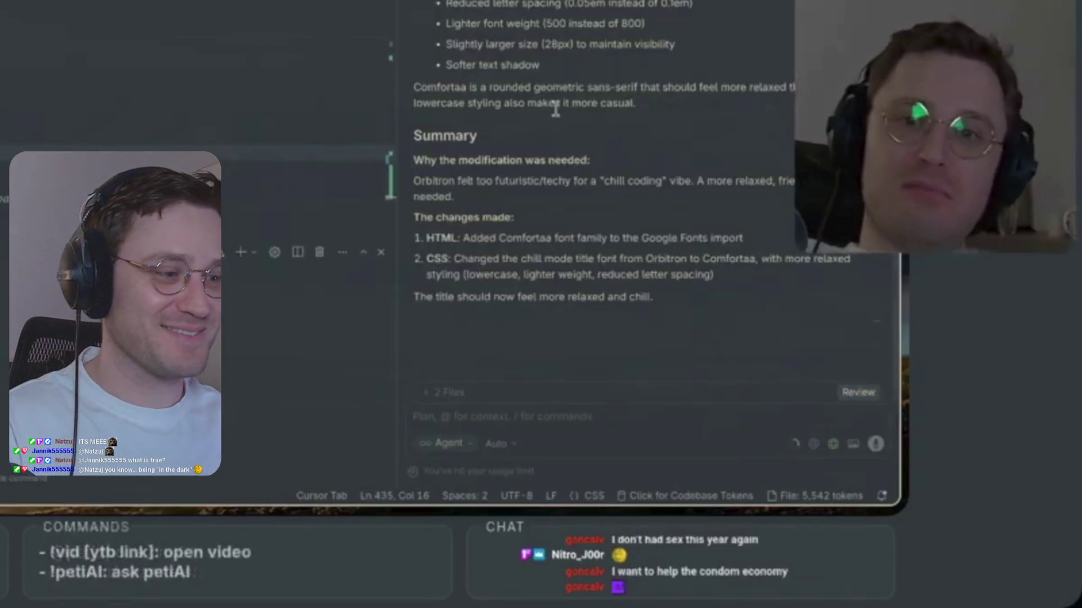
{"action": "mouse_move", "coordinate": [891, 460]}
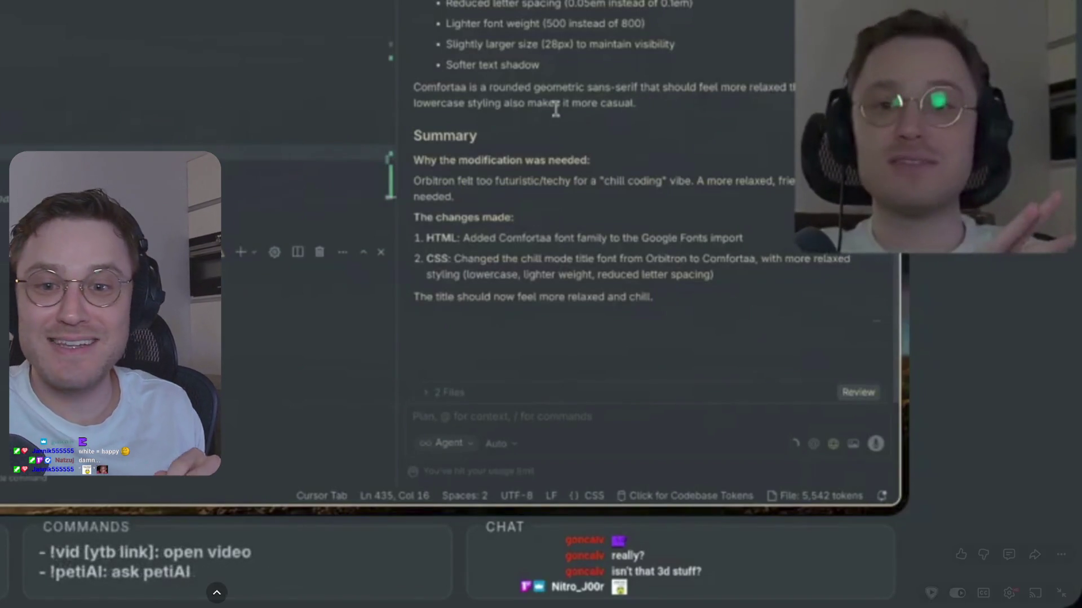
{"action": "mouse_move", "coordinate": [541, 304]}
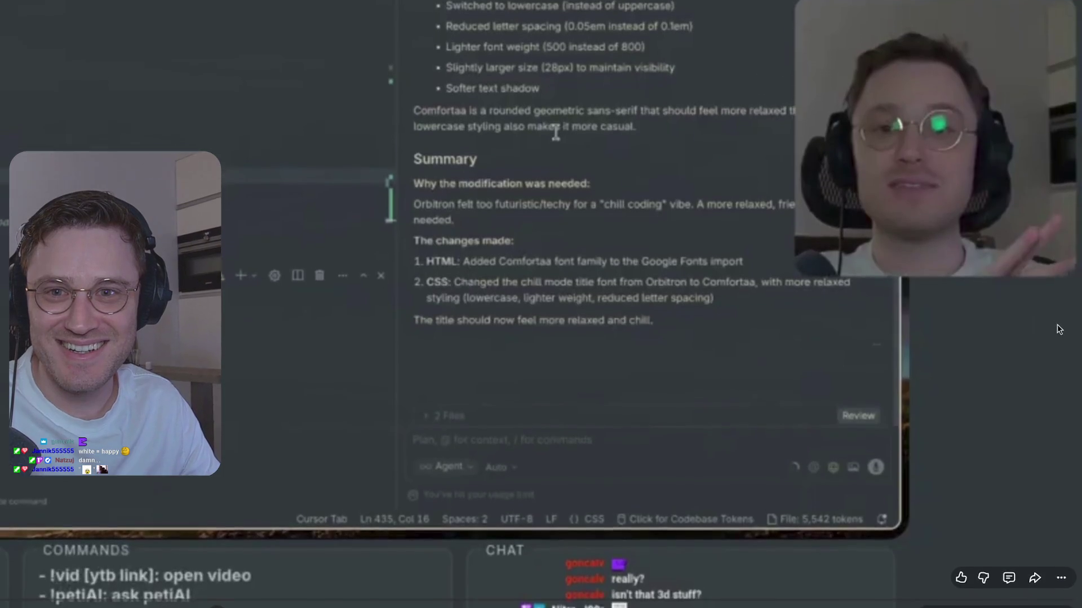
{"action": "key", "text": "c"}
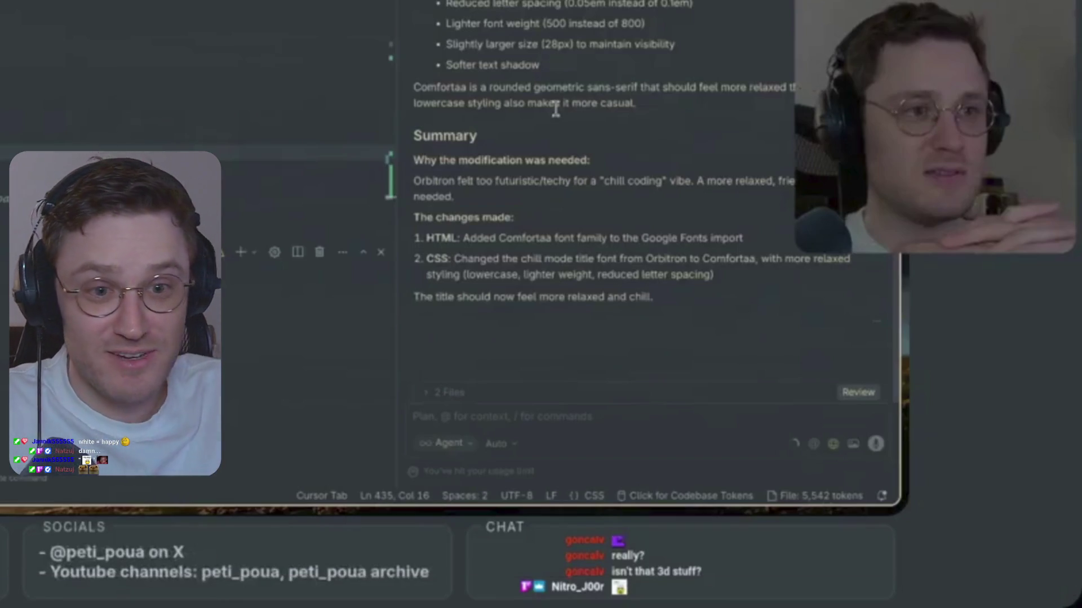
{"action": "key", "text": "space"}
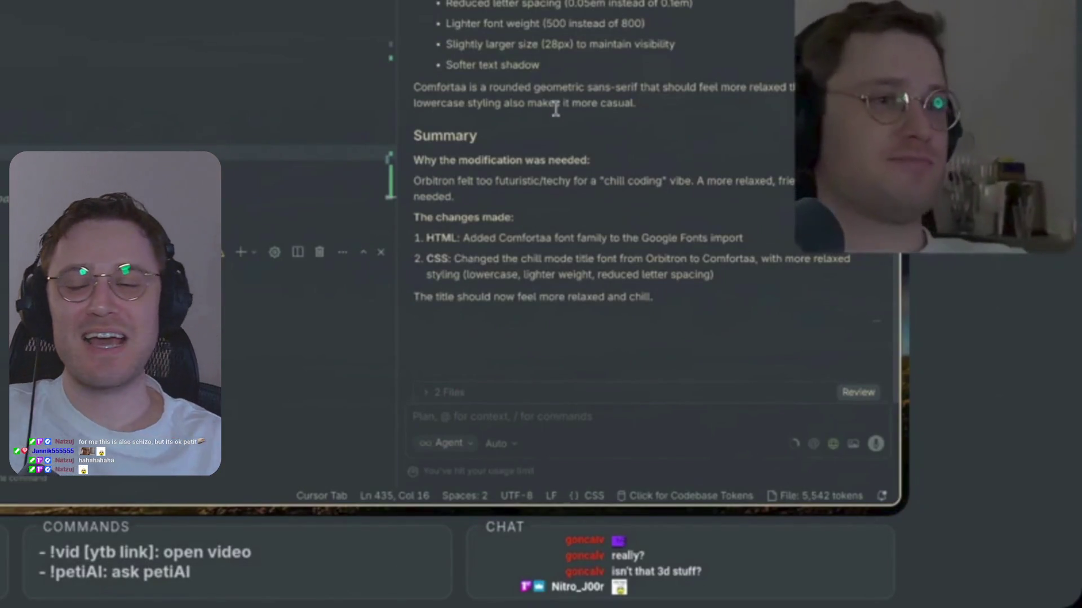
{"action": "mouse_move", "coordinate": [541, 304]}
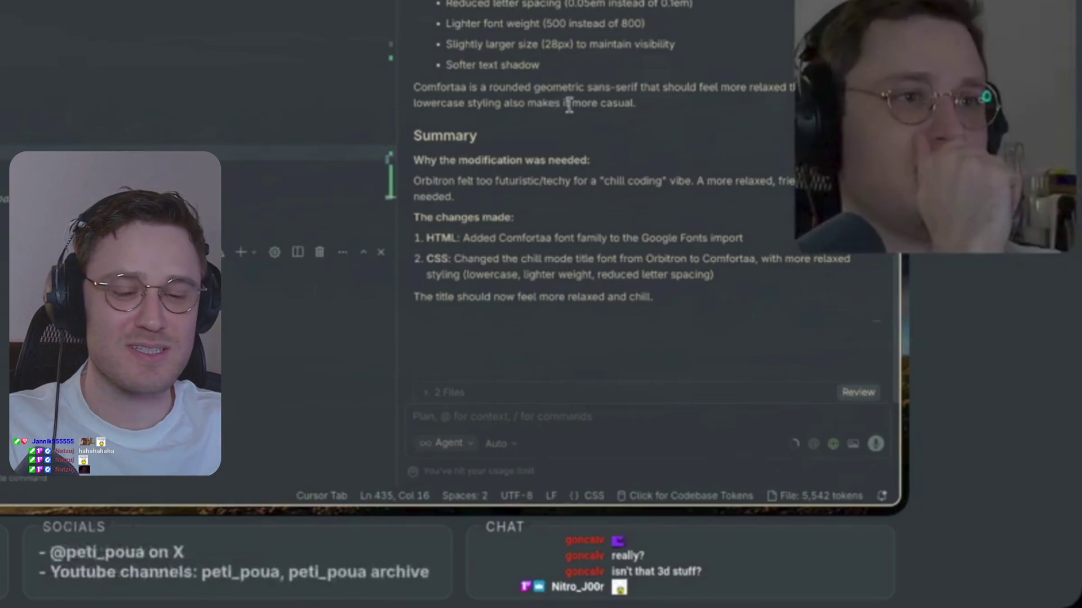
{"action": "mouse_move", "coordinate": [580, 248]}
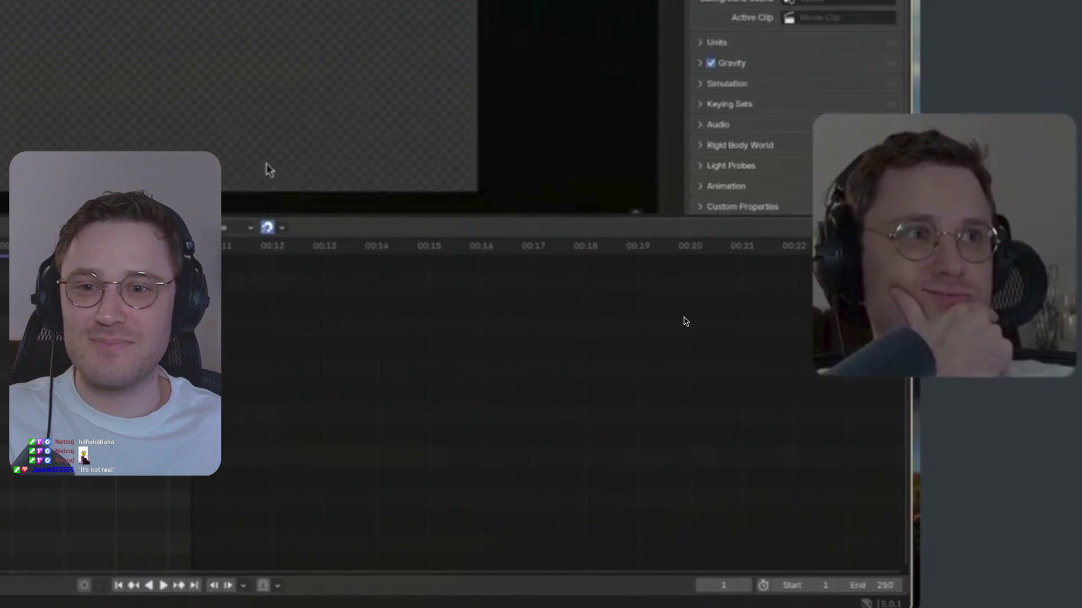
{"action": "key", "text": "space"}
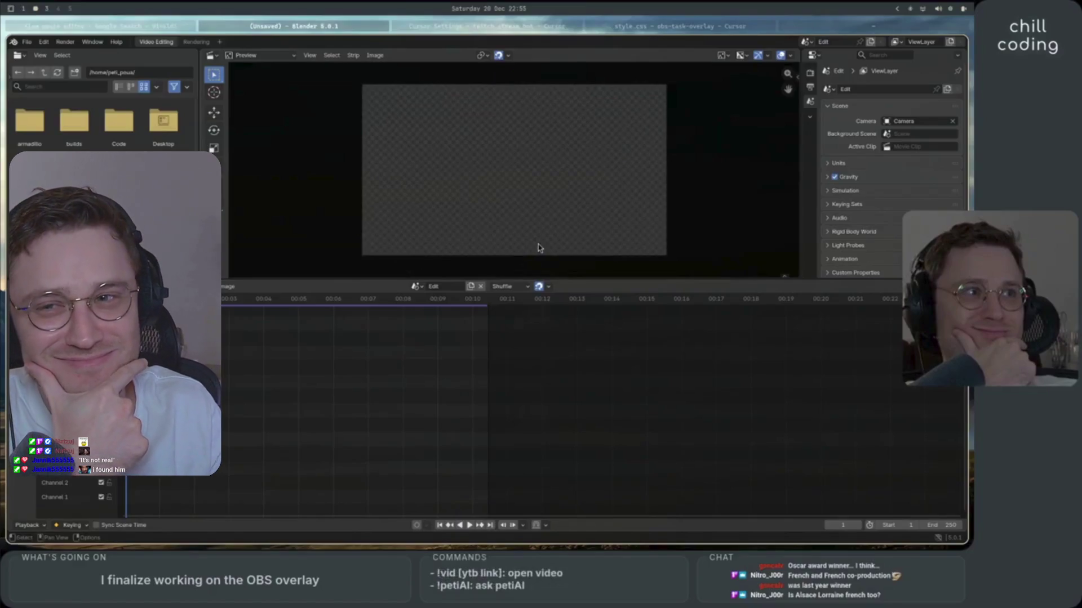
{"action": "left_click", "coordinate": [538, 248]}
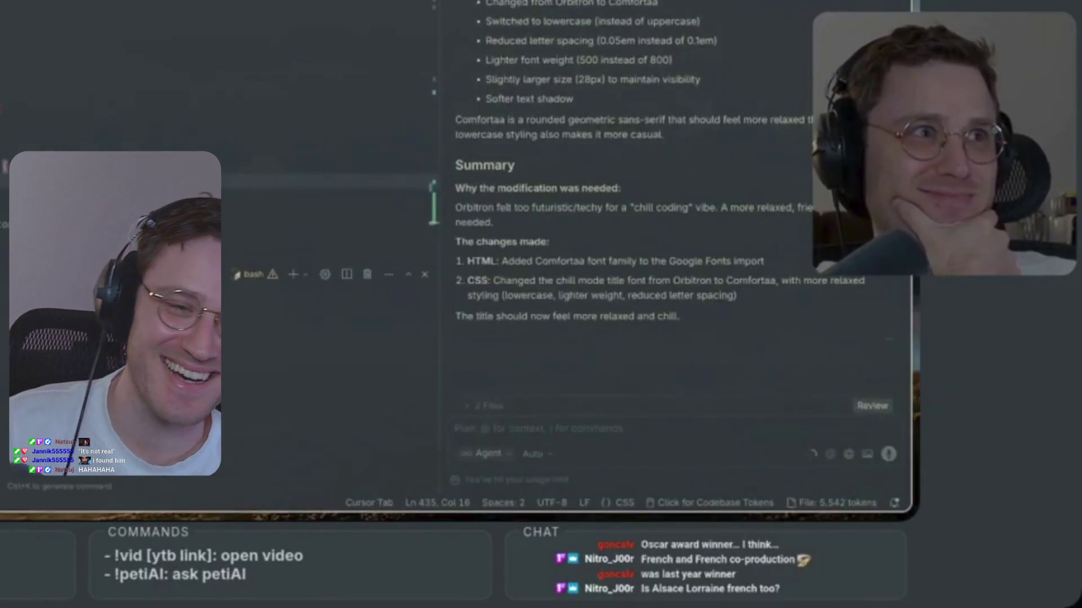
{"action": "left_click_drag", "start_coordinate": [435, 52], "coordinate": [414, 49]}
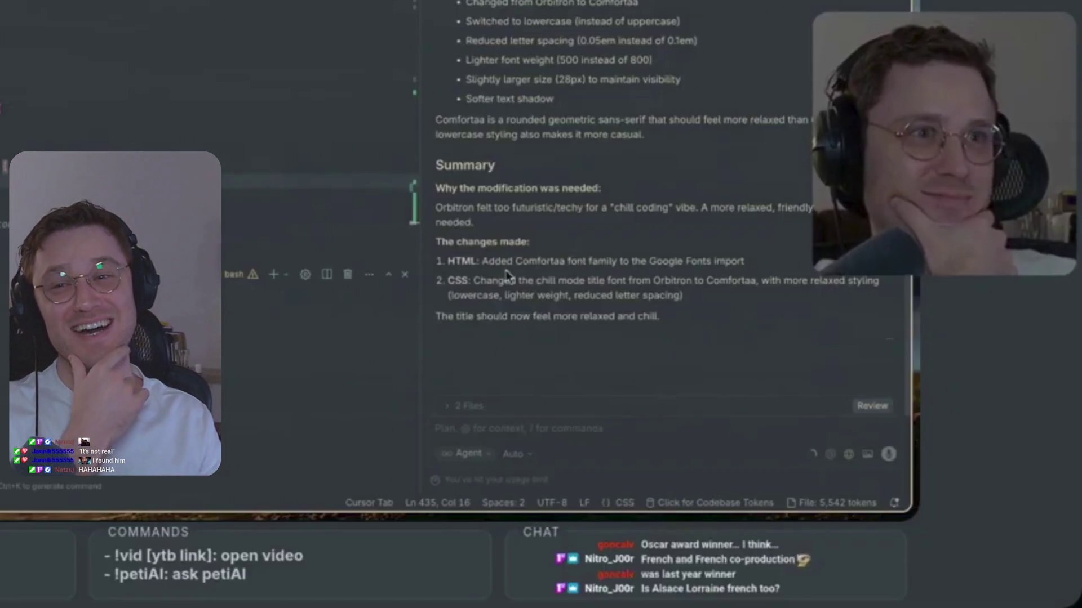
{"action": "key", "text": "ctrl+Tab"}
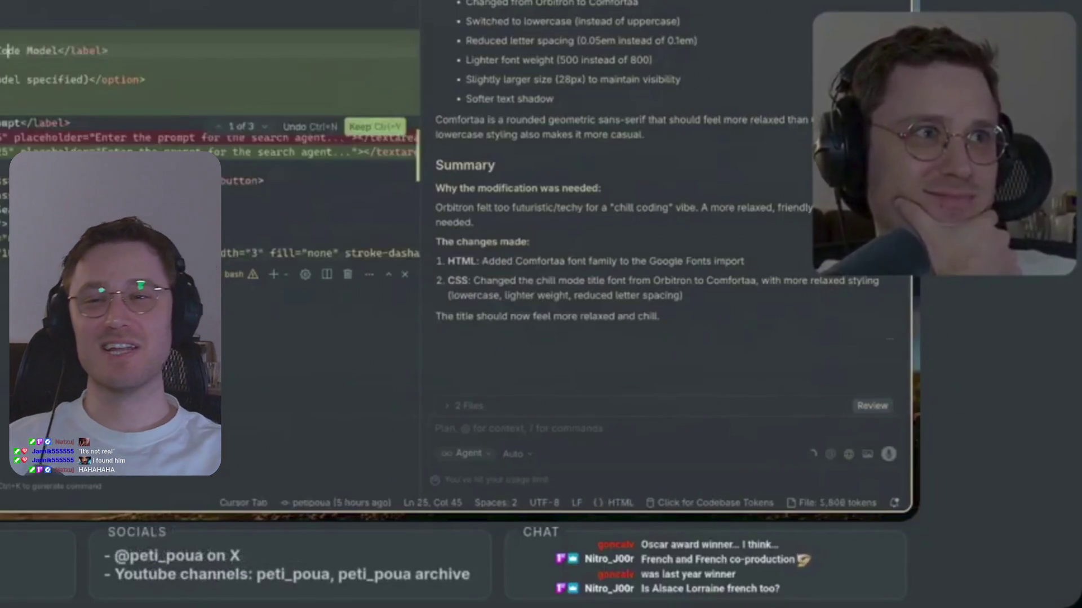
{"action": "key", "text": "ctrl+Tab"}
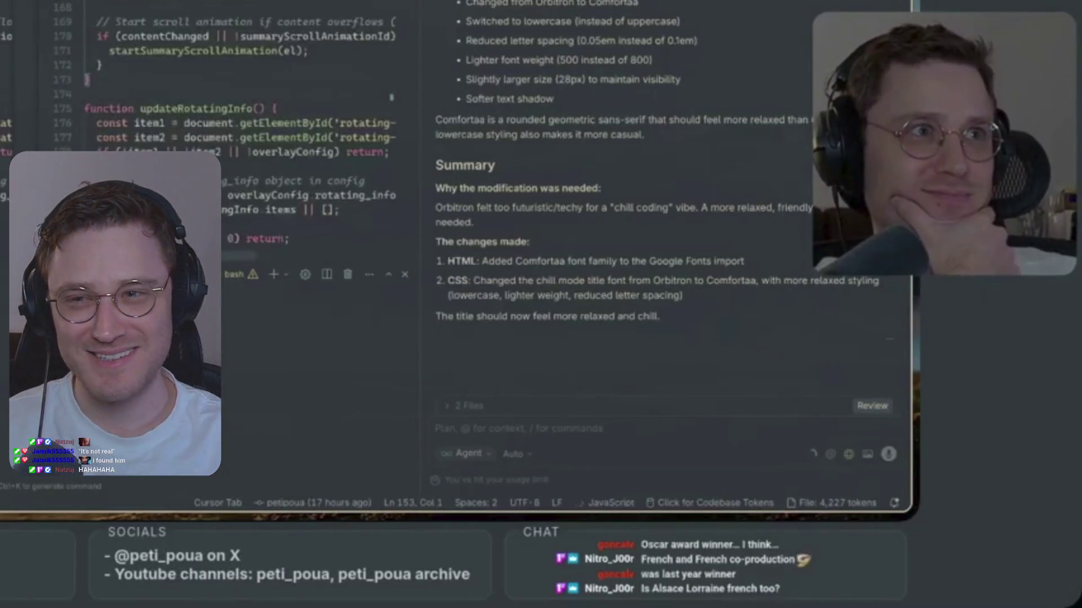
{"action": "key", "text": "ctrl+Tab"}
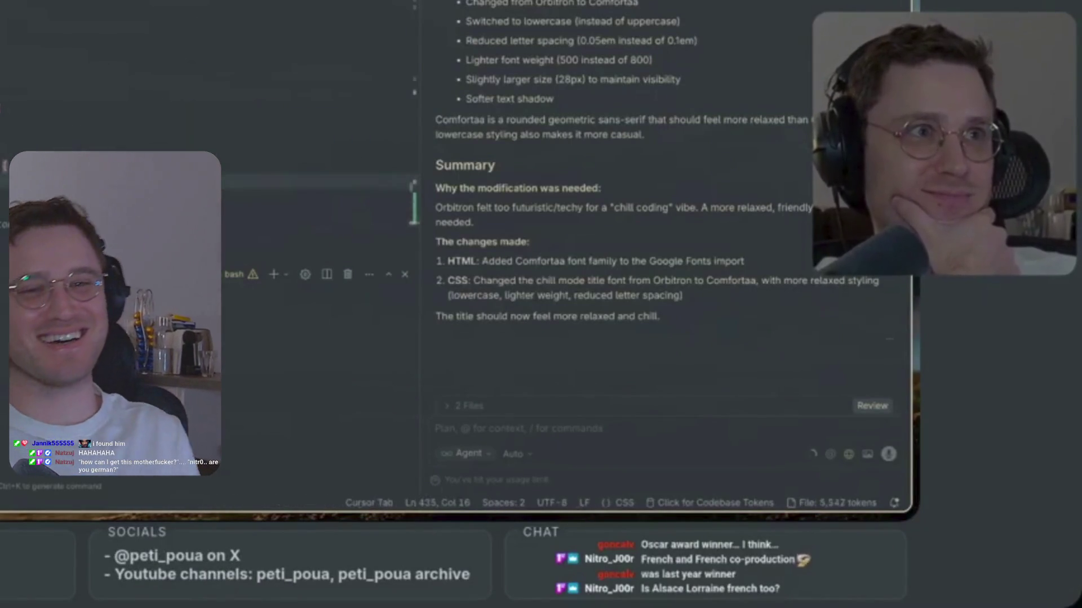
{"action": "key", "text": "ctrl+Tab"}
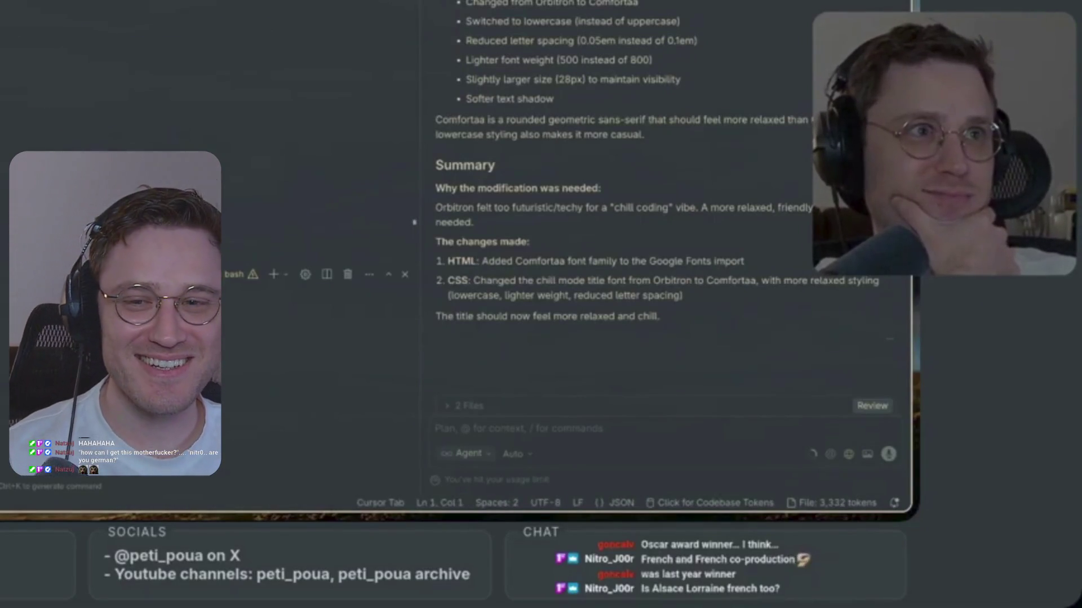
{"action": "key", "text": "ctrl+Tab"}
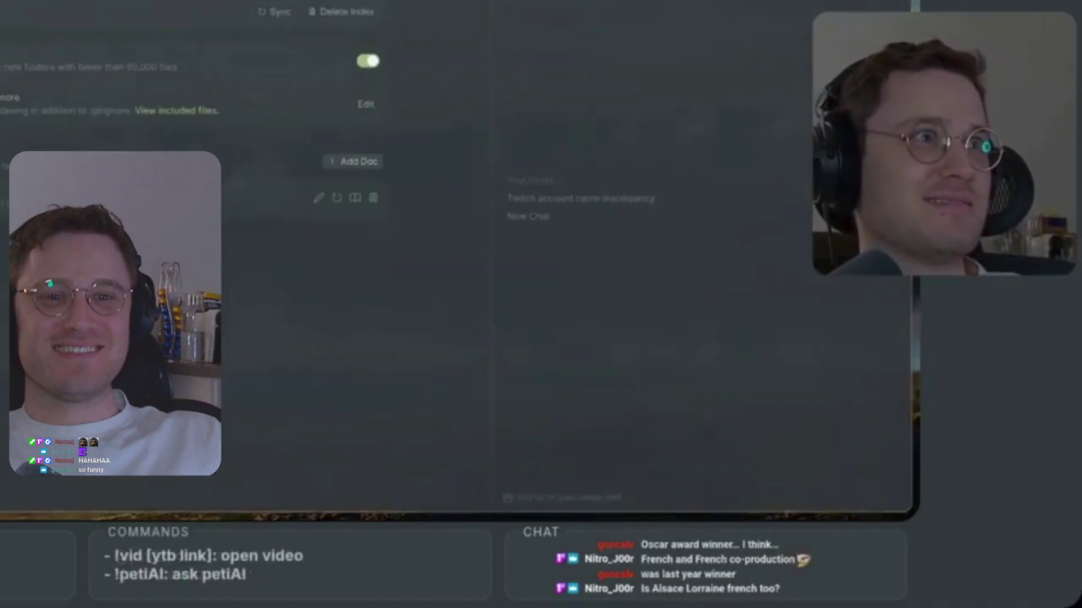
{"action": "key", "text": "space"}
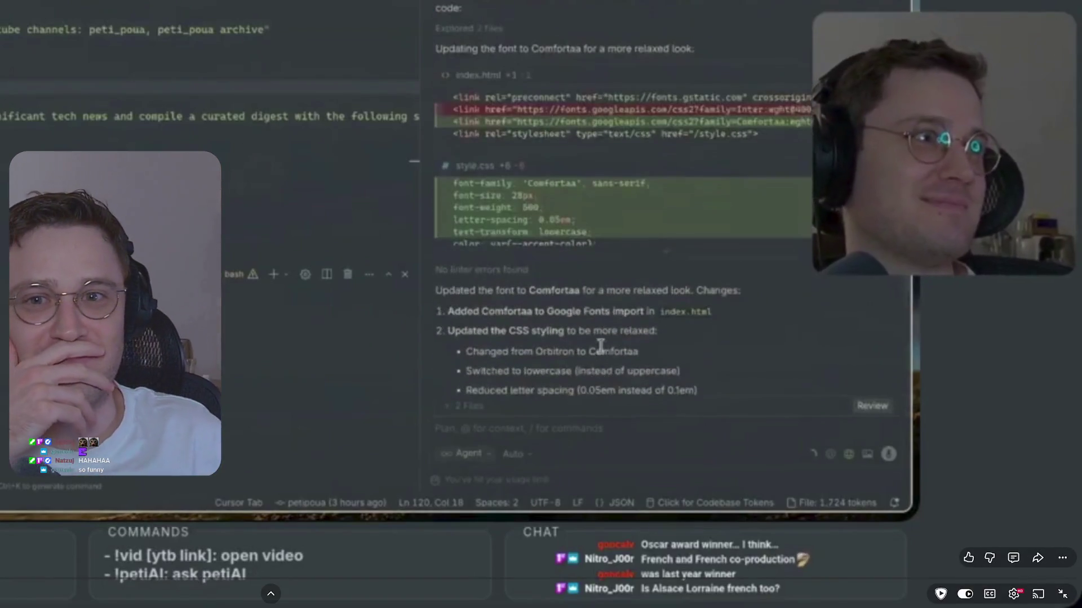
{"action": "key", "text": "space"}
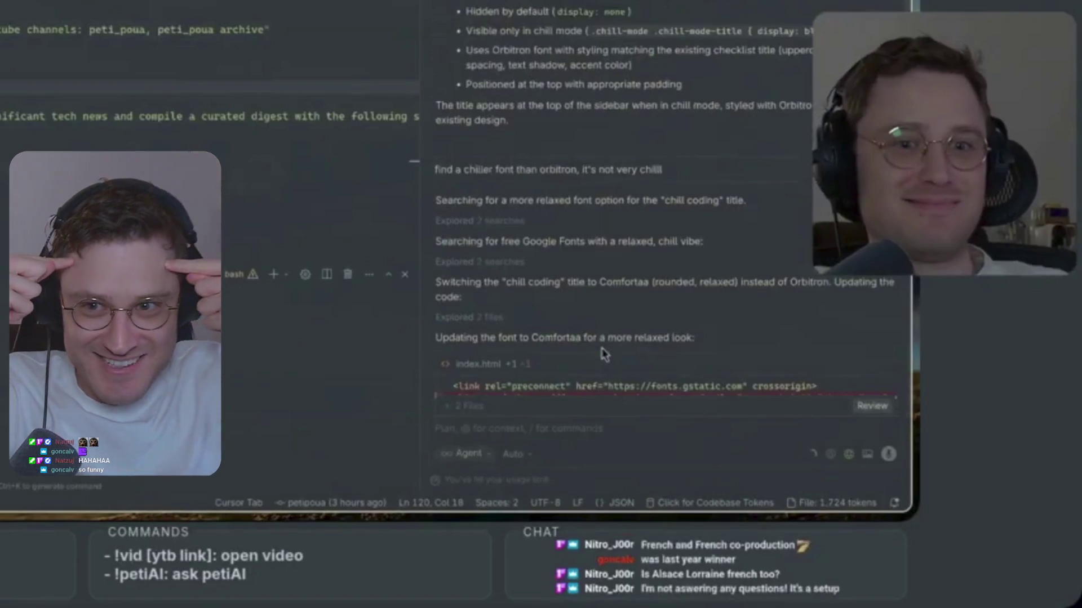
{"action": "key", "text": "space"}
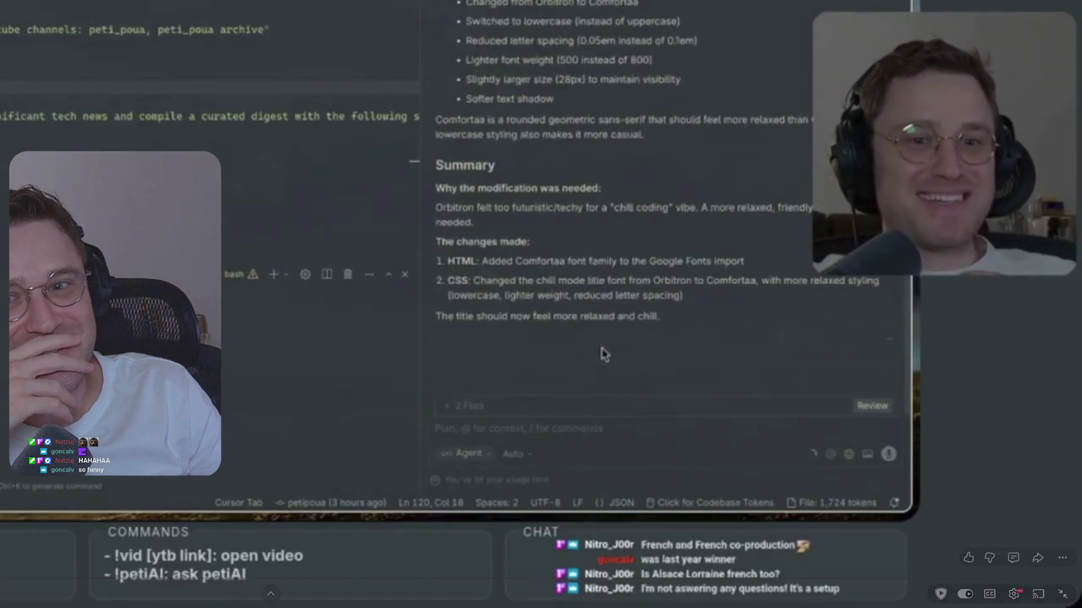
{"action": "key", "text": "space"}
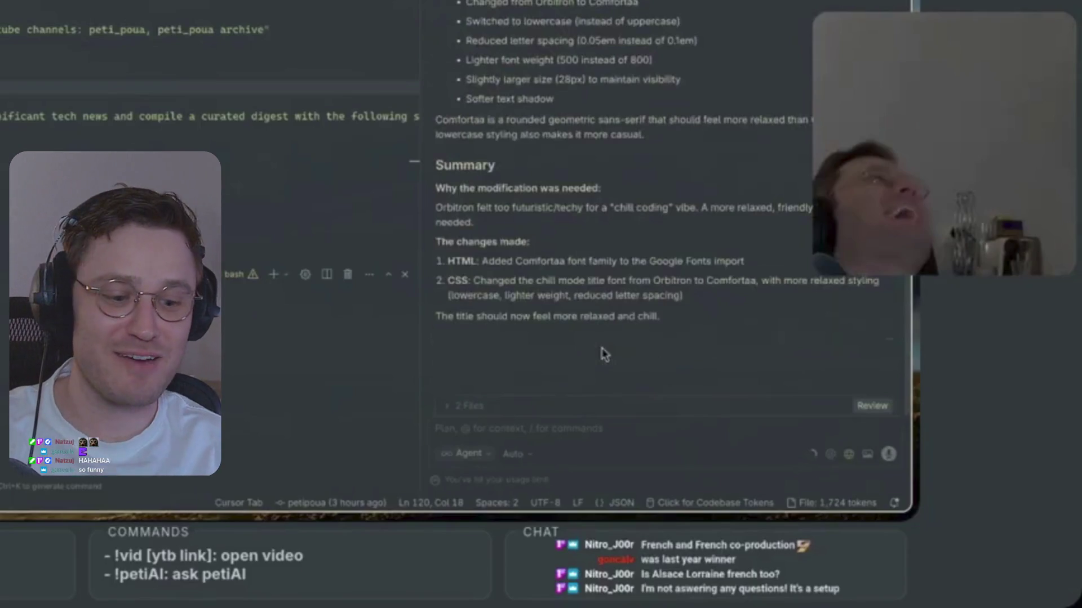
{"action": "key", "text": "k"}
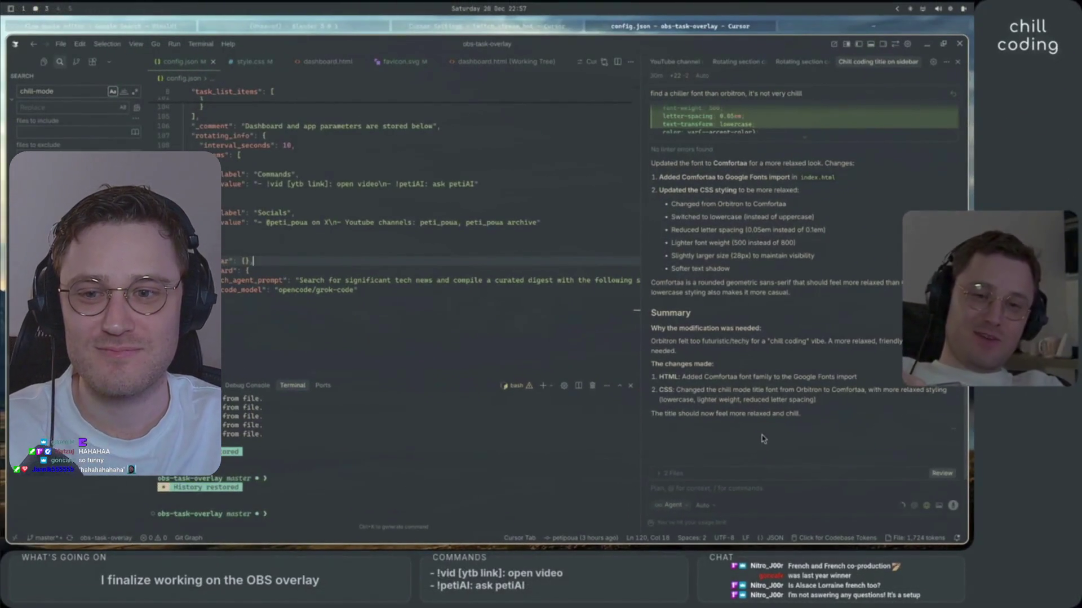
{"action": "mouse_move", "coordinate": [637, 386]}
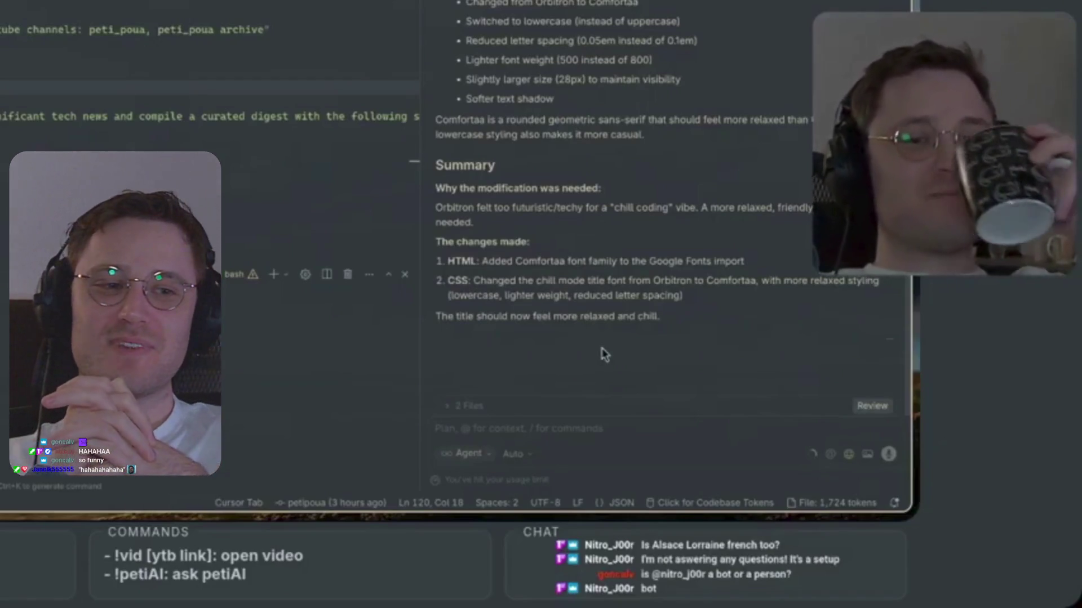
{"action": "key", "text": "space"}
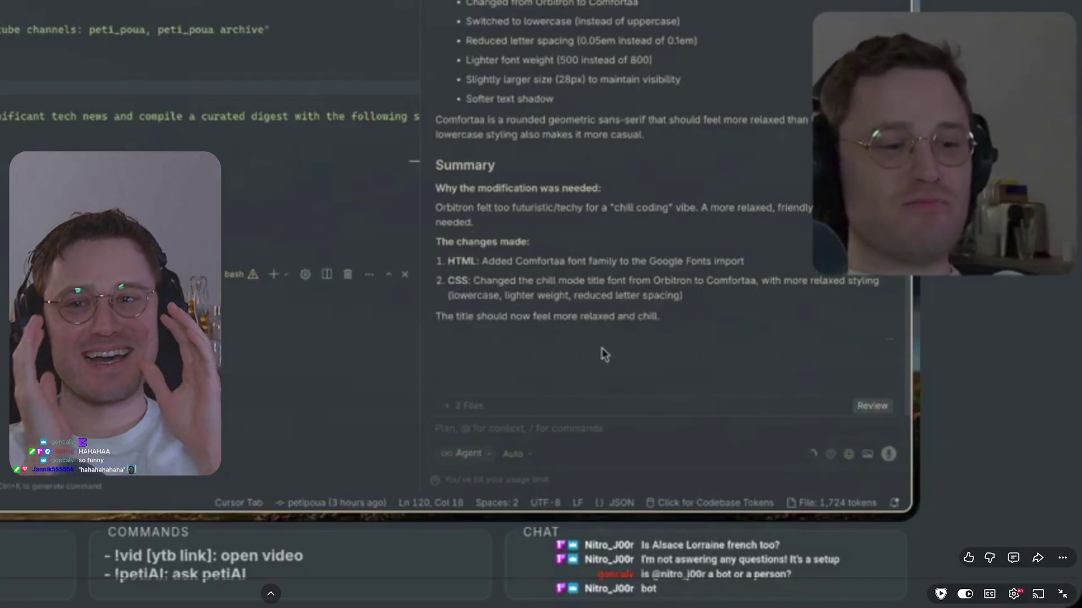
{"action": "key", "text": "space"}
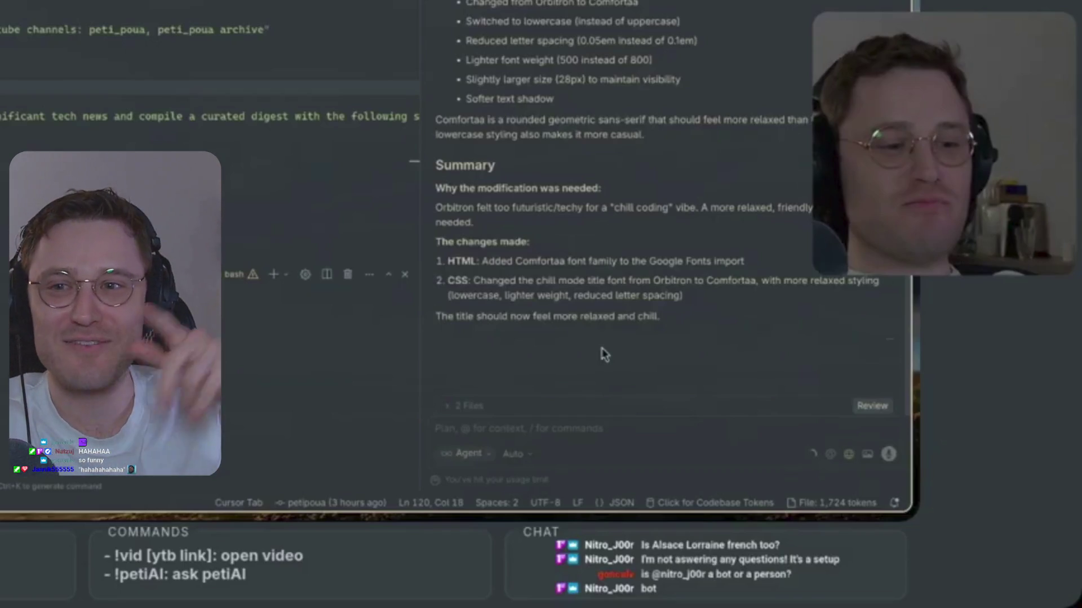
{"action": "left_click", "coordinate": [603, 353]}
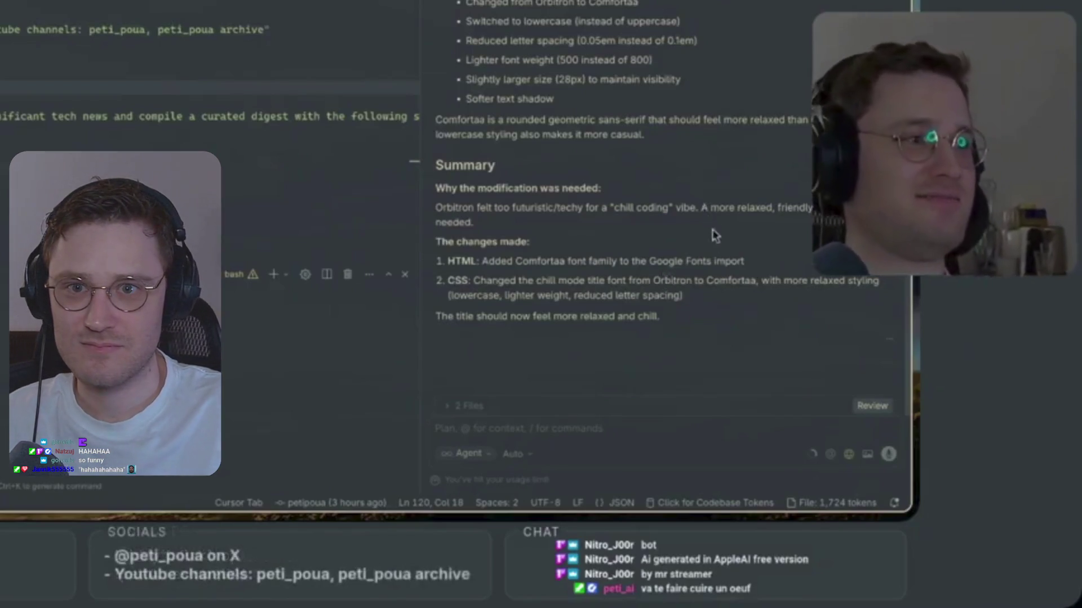
Watch the stream, then pause it on the agent's summary about the more relaxed chill title.
{"action": "scroll", "coordinate": [703, 297], "scroll_direction": "up", "scroll_amount": 5}
{"action": "scroll", "coordinate": [703, 297], "scroll_direction": "down", "scroll_amount": 5}
{"action": "scroll", "coordinate": [703, 299], "scroll_direction": "up", "scroll_amount": 5}
{"action": "scroll", "coordinate": [704, 301], "scroll_direction": "down", "scroll_amount": 5}
{"action": "scroll", "coordinate": [705, 305], "scroll_direction": "up", "scroll_amount": 3}
{"action": "scroll", "coordinate": [706, 304], "scroll_direction": "down", "scroll_amount": 3}
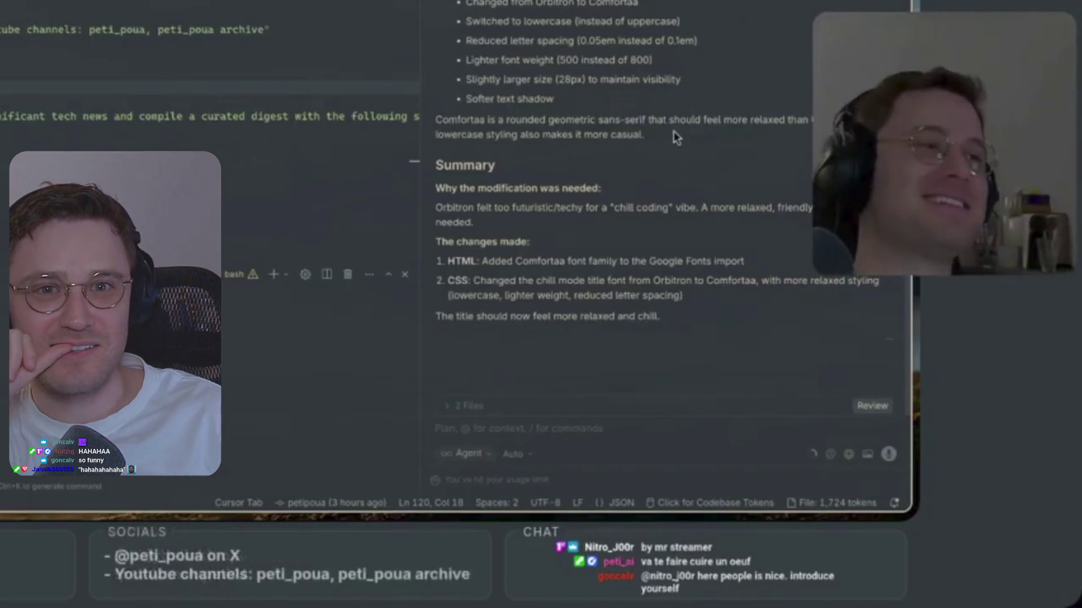
{"action": "scroll", "coordinate": [719, 322], "scroll_direction": "up", "scroll_amount": 5}
{"action": "scroll", "coordinate": [719, 322], "scroll_direction": "down", "scroll_amount": 5}
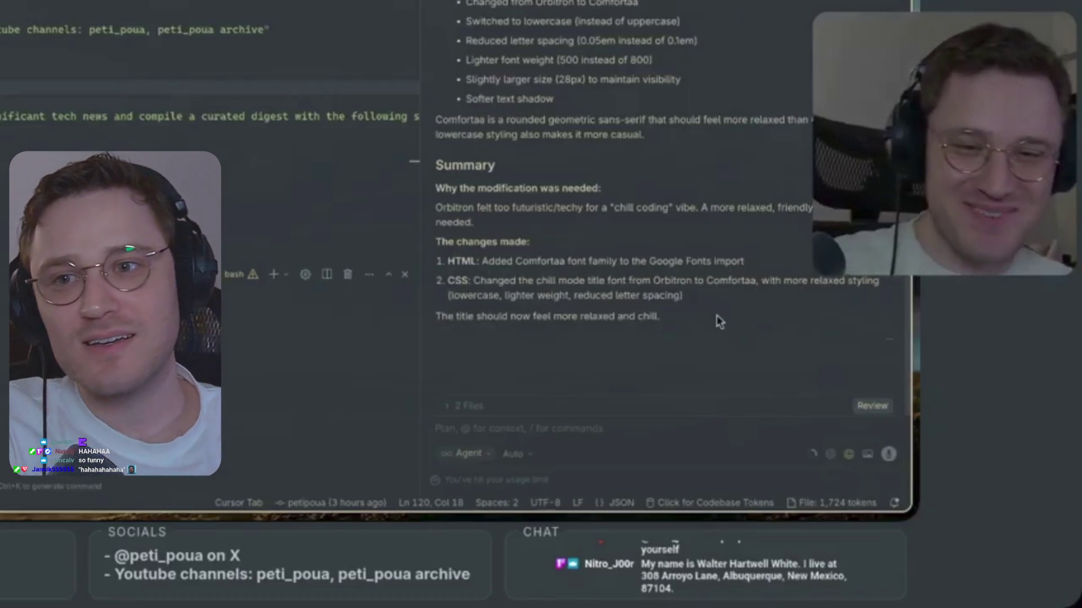
{"action": "key", "text": "space"}
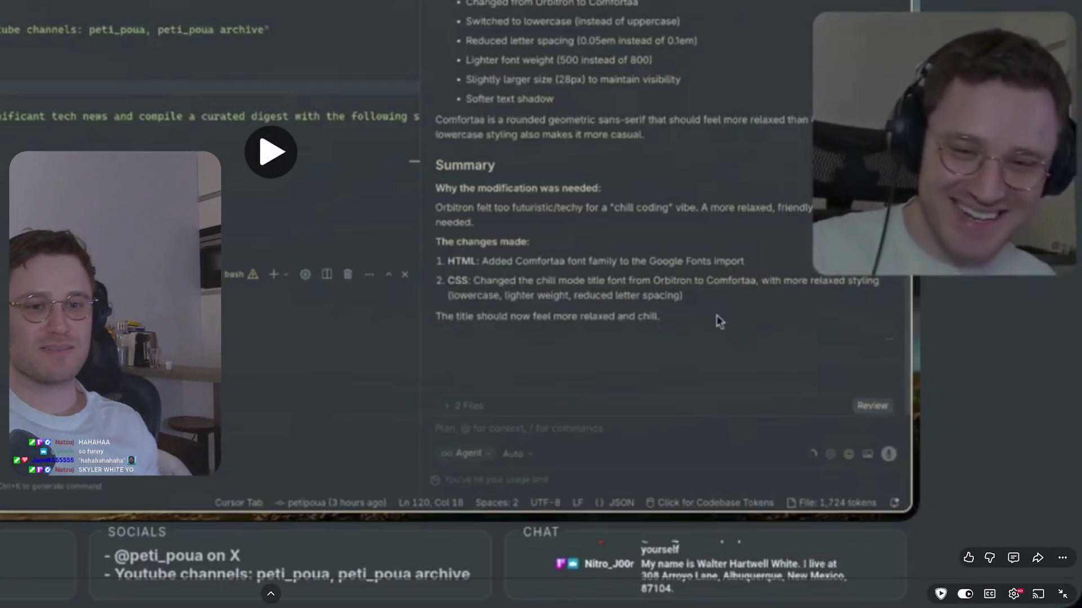
Resume the fullscreen VOD on the relaxed Comfortaa chill-mode title summary.
{"action": "key", "text": "space"}
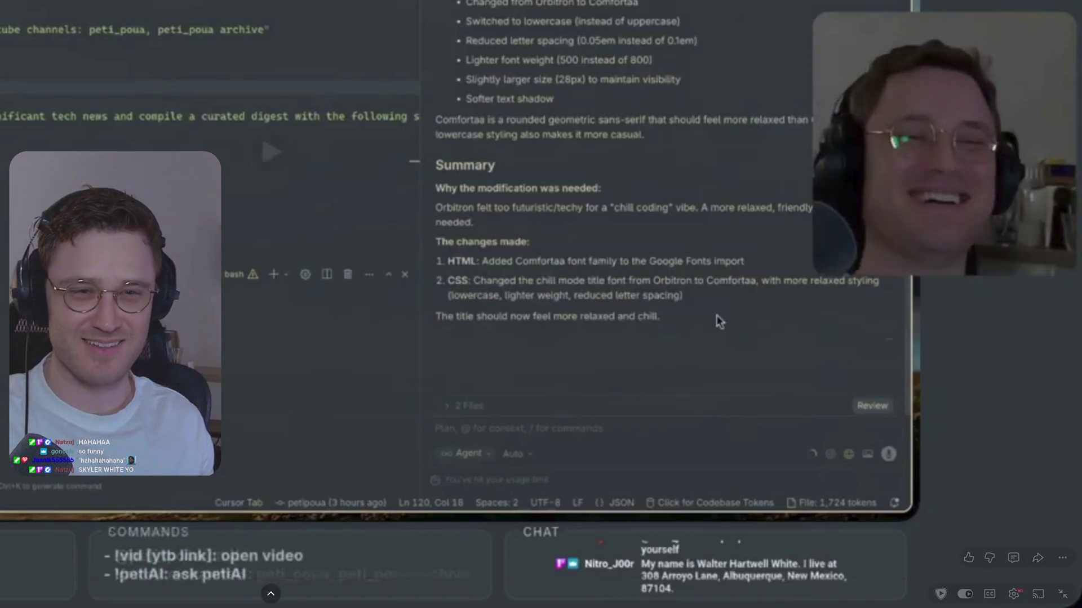
{"action": "key", "text": "space"}
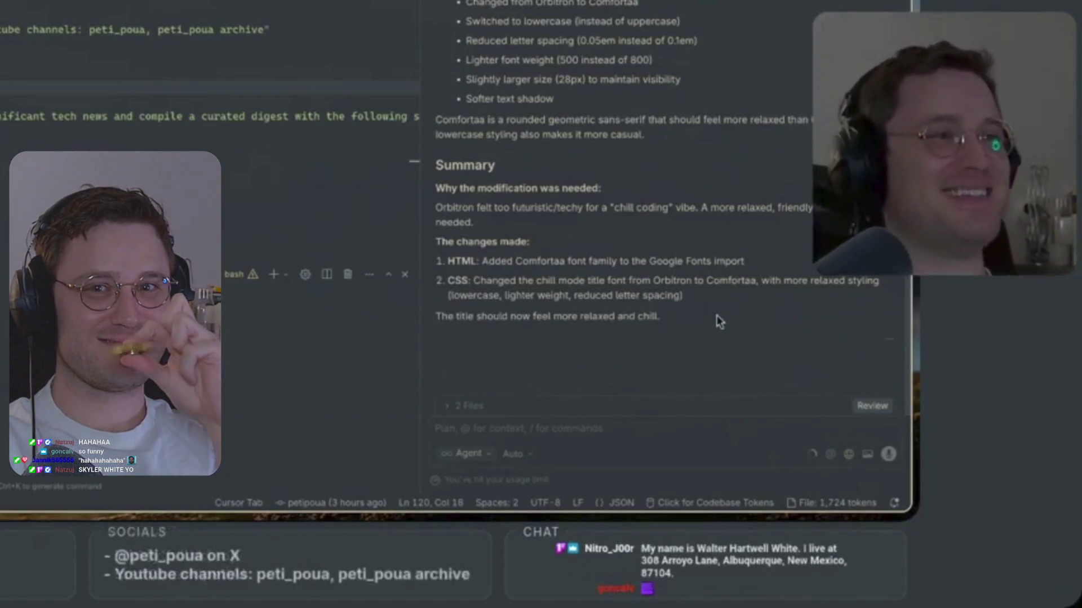
{"action": "scroll", "coordinate": [679, 304], "scroll_direction": "up", "scroll_amount": 5}
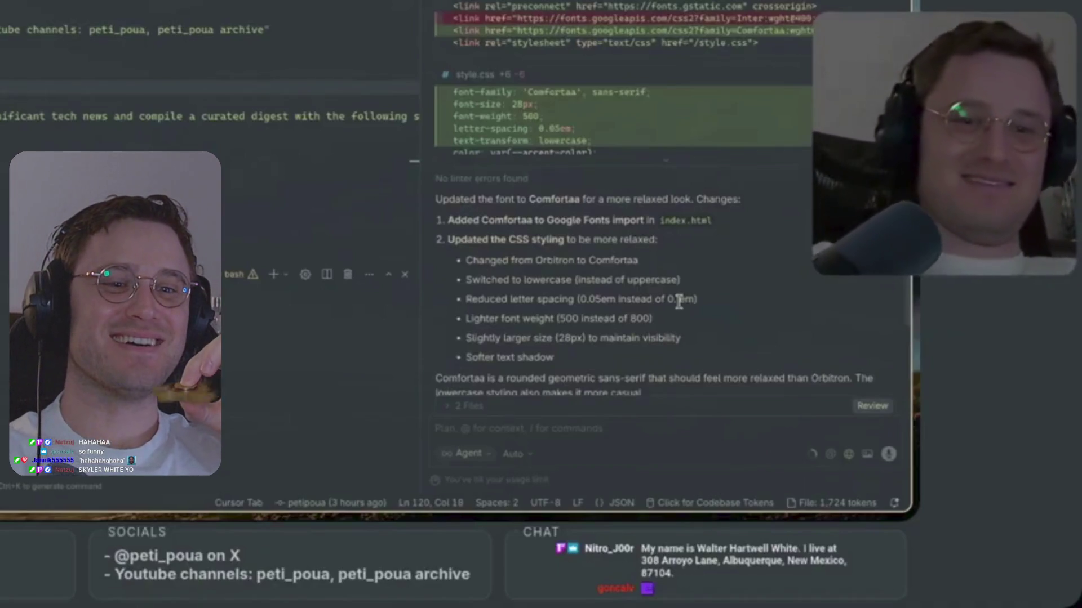
{"action": "scroll", "coordinate": [701, 248], "scroll_direction": "up", "scroll_amount": 7}
{"action": "scroll", "coordinate": [700, 246], "scroll_direction": "up", "scroll_amount": 7}
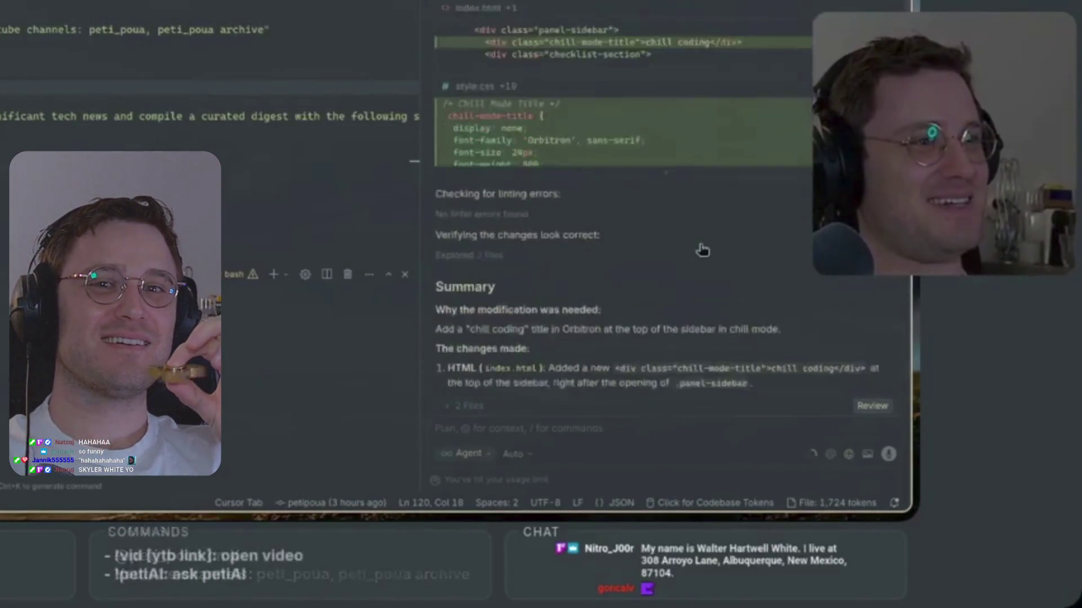
{"action": "scroll", "coordinate": [702, 249], "scroll_direction": "down", "scroll_amount": 10}
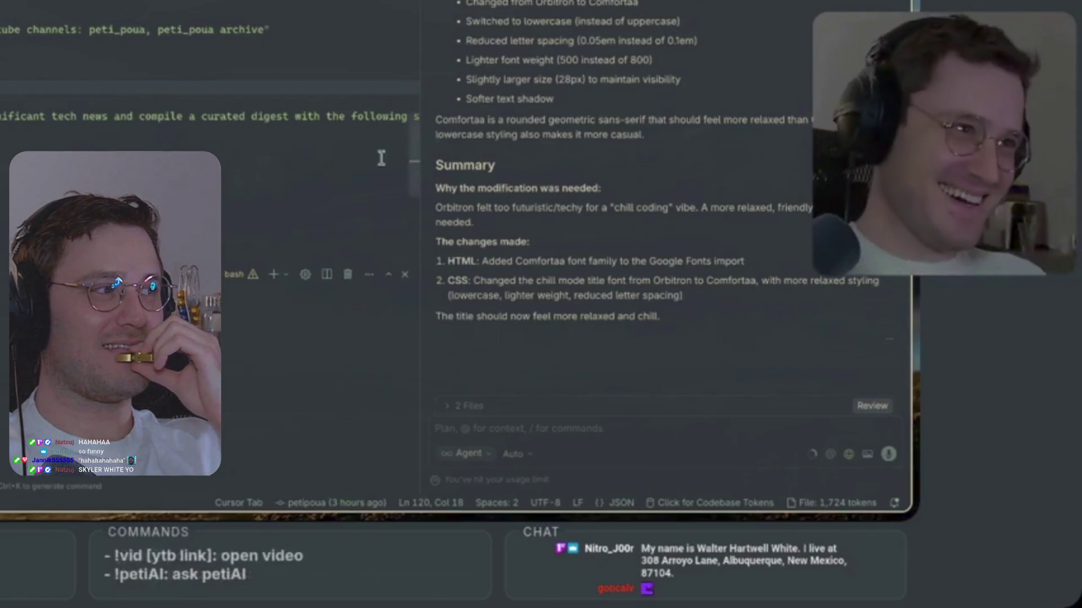
{"action": "scroll", "coordinate": [385, 131], "scroll_direction": "up", "scroll_amount": 5}
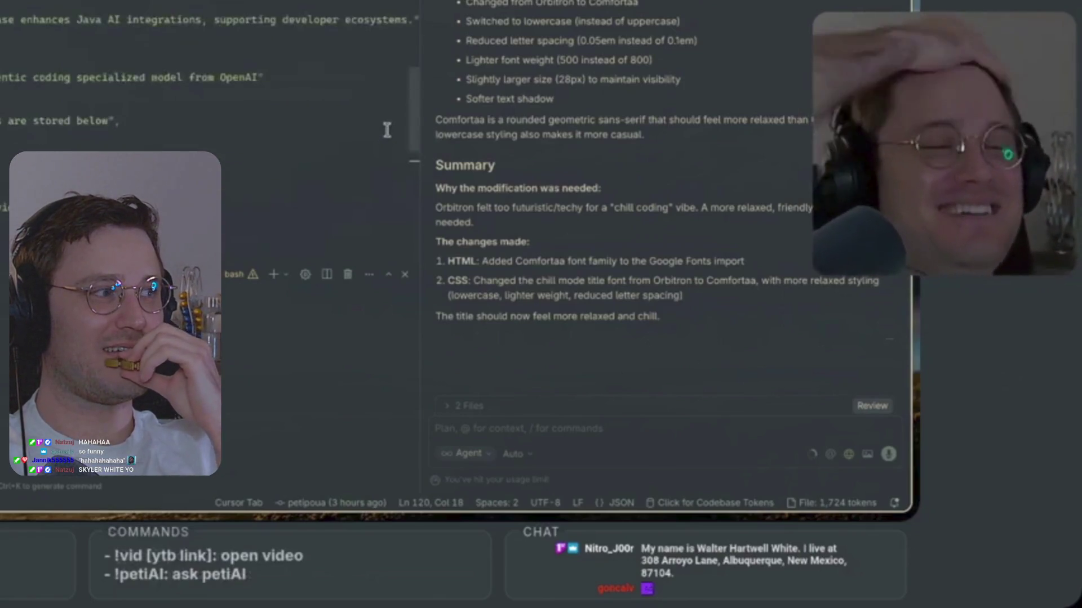
{"action": "mouse_move", "coordinate": [412, 100]}
{"action": "left_mouse_down"}
{"action": "mouse_move", "coordinate": [412, 34]}
{"action": "mouse_move", "coordinate": [410, 265]}
{"action": "mouse_move", "coordinate": [407, 166]}
{"action": "left_mouse_up"}
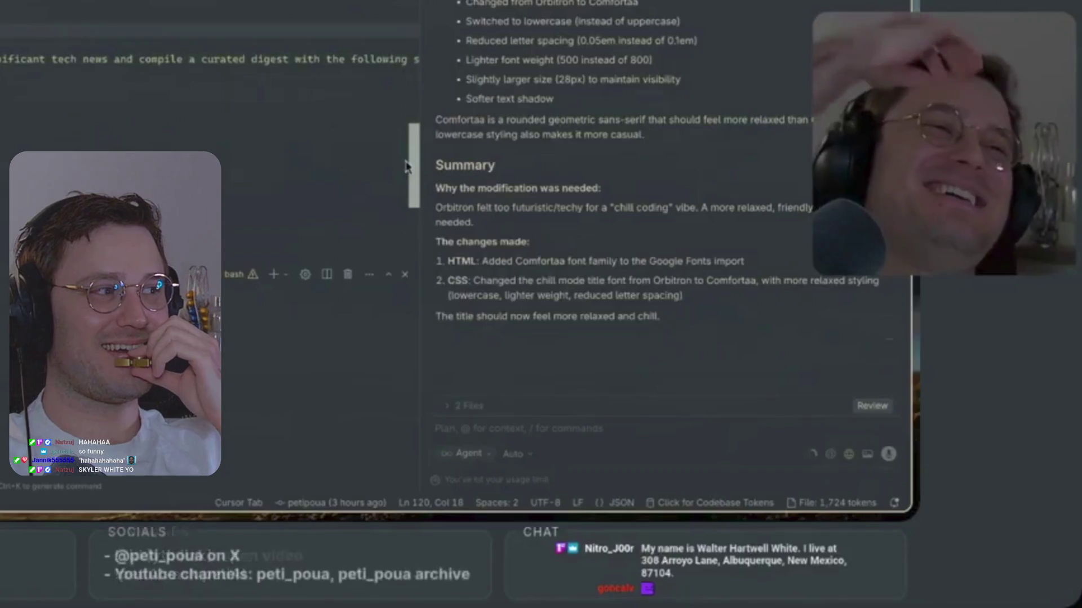